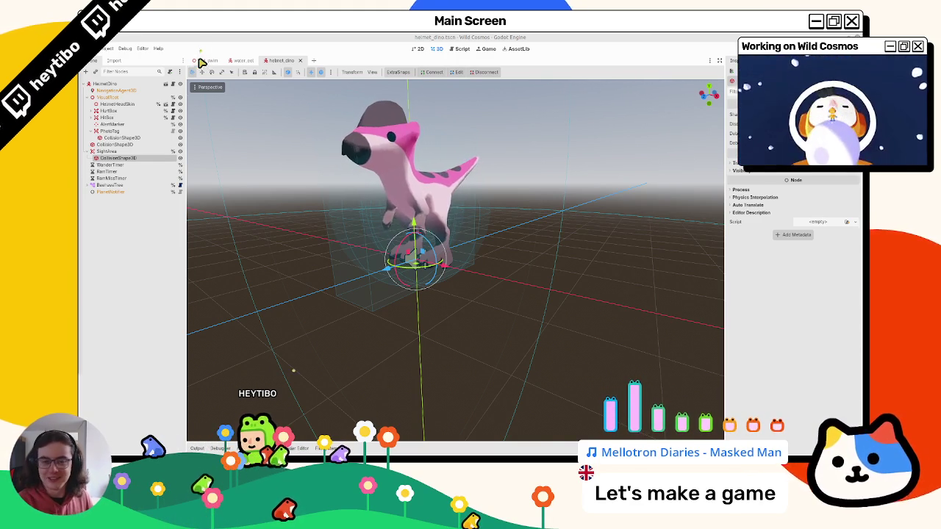
Switch to the water_eel scene and open its WaterEelSkin child scene under VisualRoot
{"action": "left_click", "coordinate": [244, 60]}
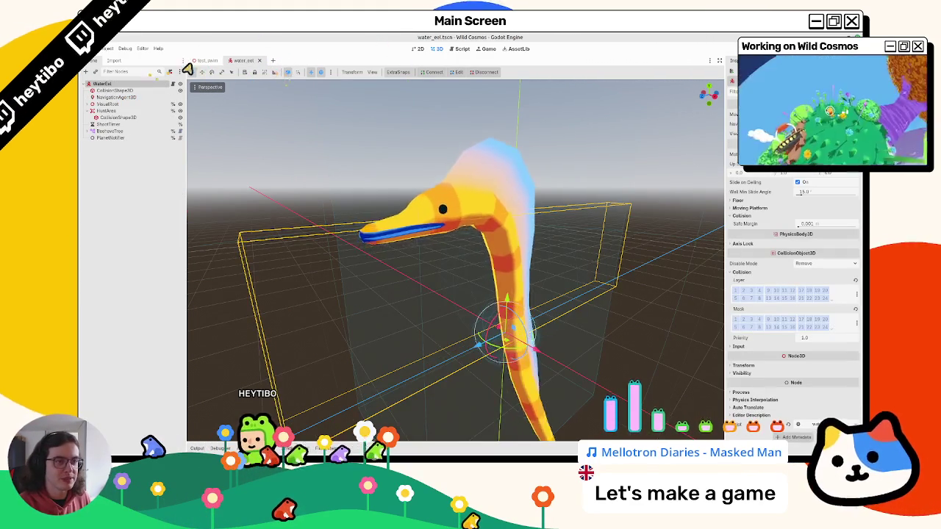
{"action": "left_click", "coordinate": [88, 103]}
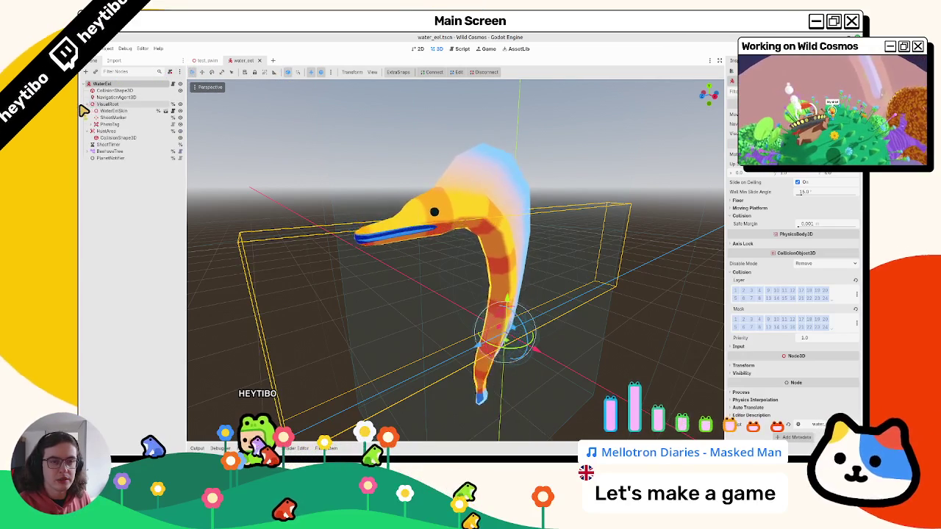
{"action": "left_click", "coordinate": [172, 110]}
Inspect the InterestPoint transform and InterestArea properties, hiding the animation panel
{"action": "left_click", "coordinate": [114, 147]}
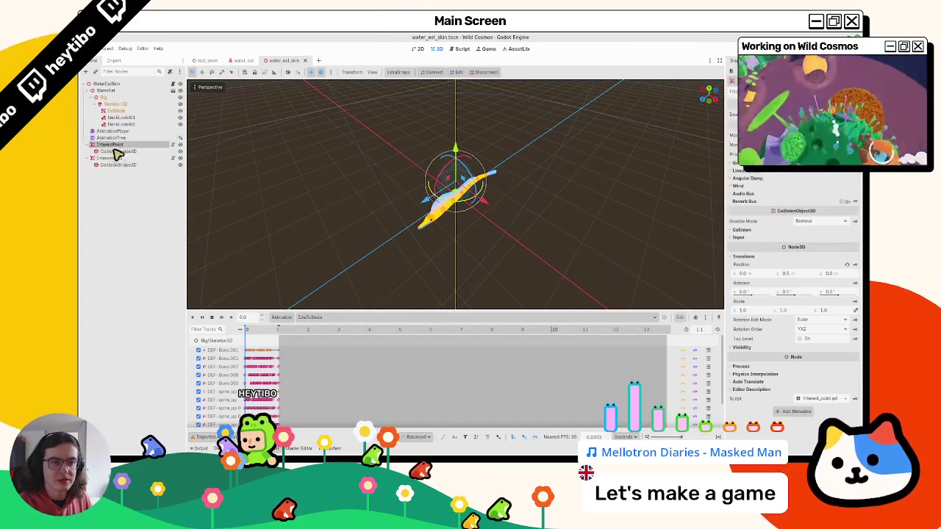
{"action": "left_click", "coordinate": [108, 158]}
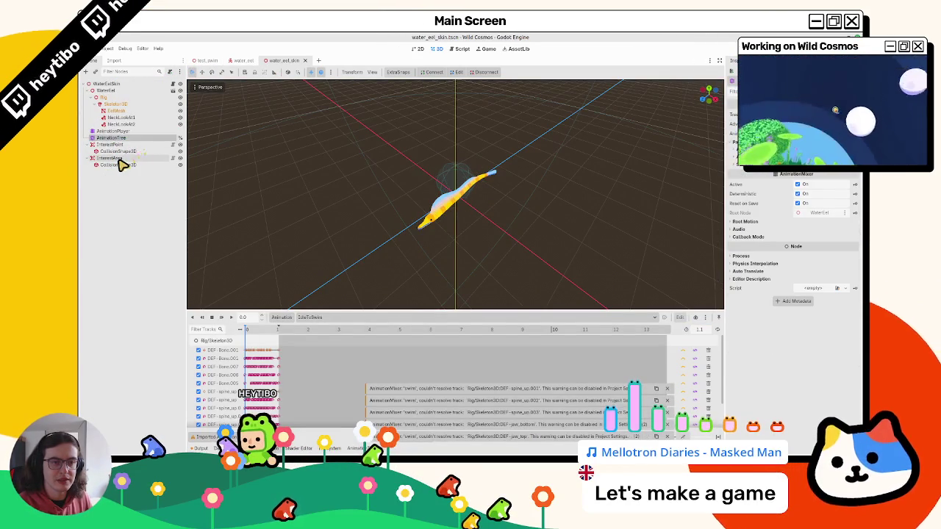
{"action": "left_click", "coordinate": [127, 147]}
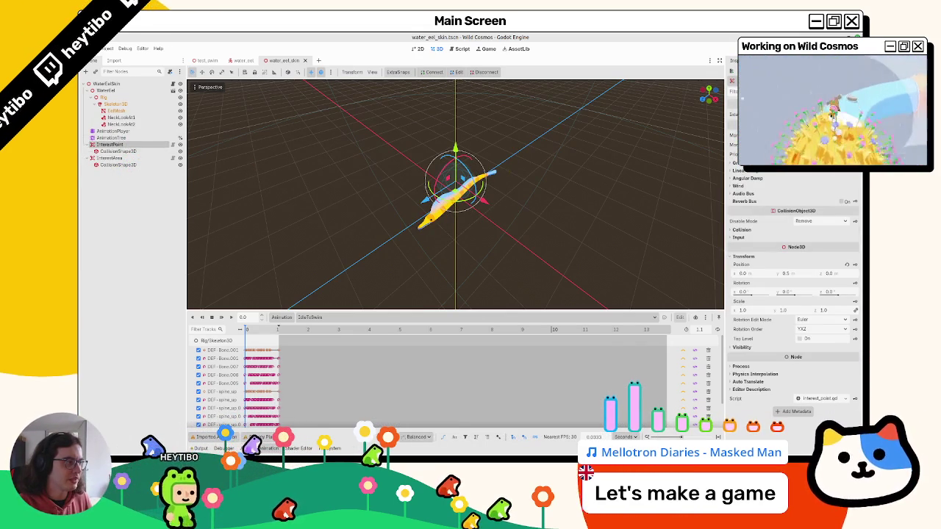
{"action": "left_click", "coordinate": [266, 448]}
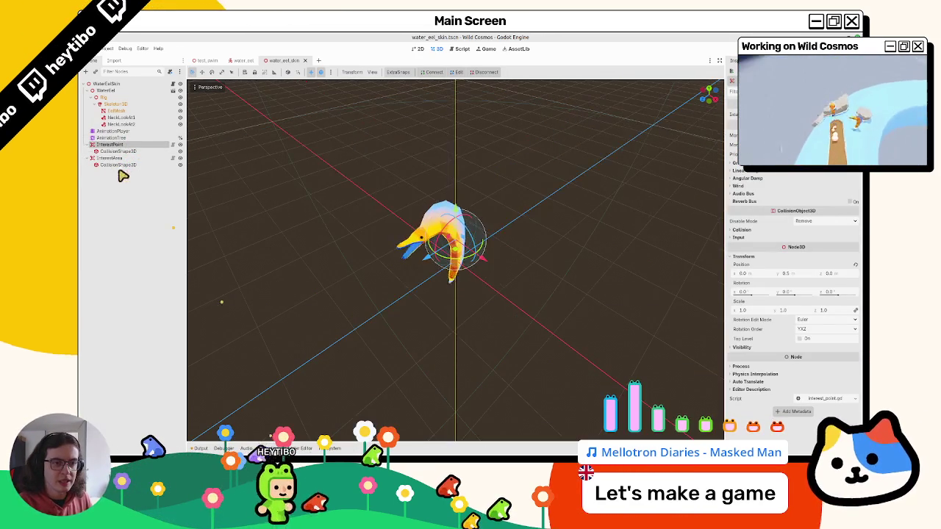
{"action": "left_click", "coordinate": [125, 159]}
Open interest_area.gd and examine the _set_active function and the active variable
{"action": "left_click", "coordinate": [173, 158]}
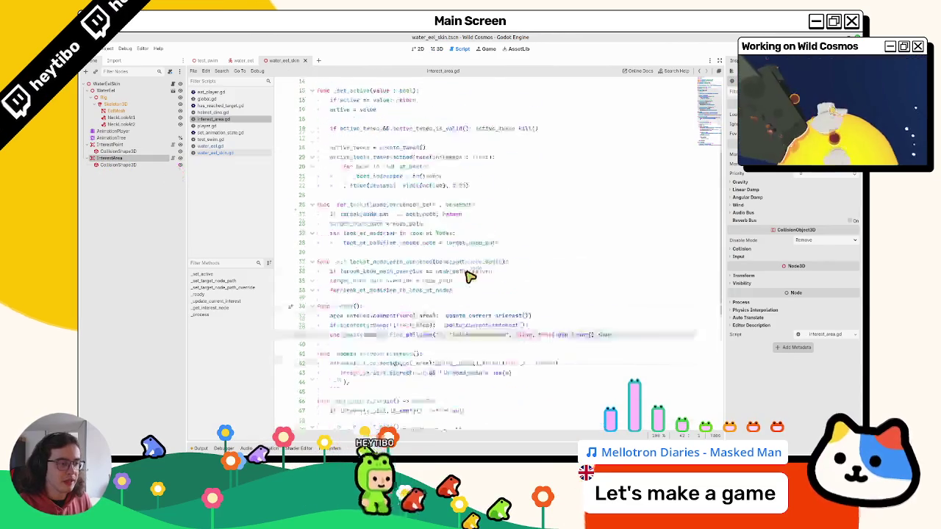
{"action": "scroll", "coordinate": [471, 276], "scroll_direction": "down", "scroll_amount": 10}
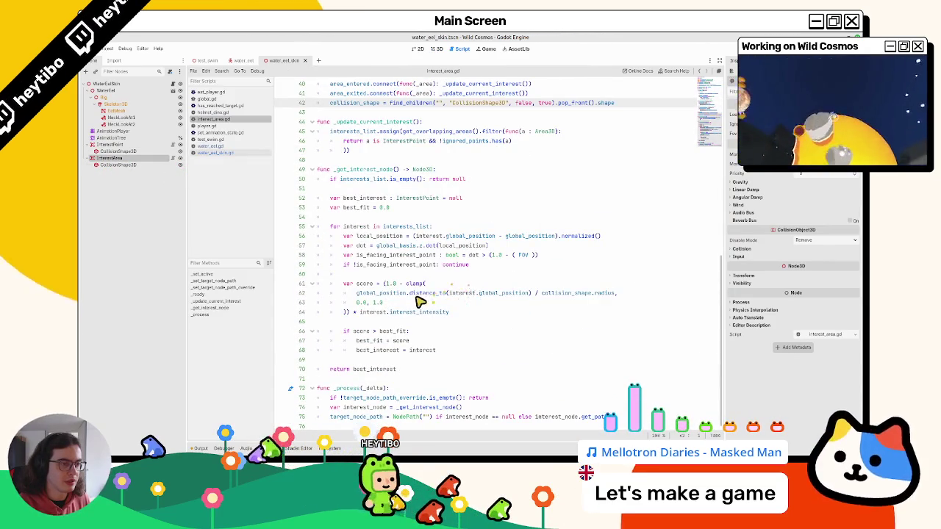
{"action": "scroll", "coordinate": [416, 300], "scroll_direction": "up", "scroll_amount": 2}
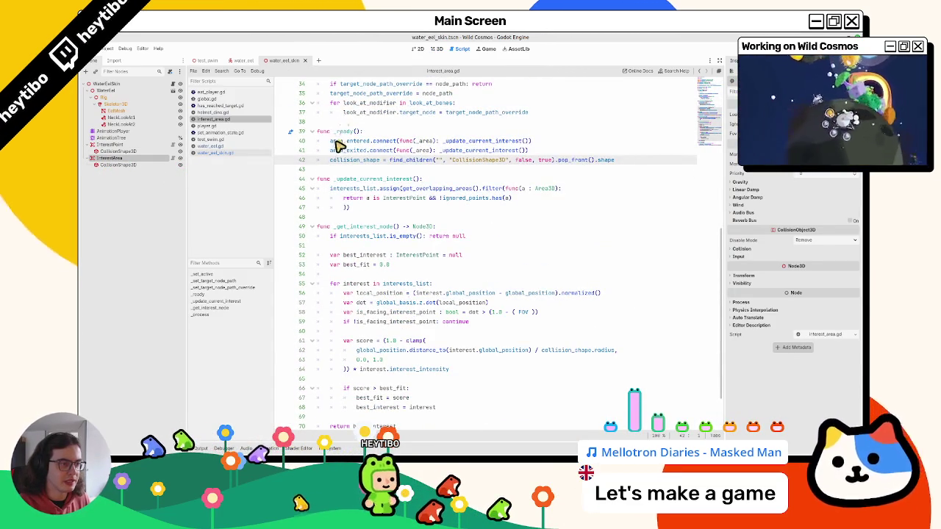
{"action": "scroll", "coordinate": [336, 198], "scroll_direction": "up", "scroll_amount": 5}
{"action": "scroll", "coordinate": [340, 208], "scroll_direction": "up", "scroll_amount": 4}
{"action": "double_click", "coordinate": [352, 190]}
{"action": "double_click", "coordinate": [345, 160]}
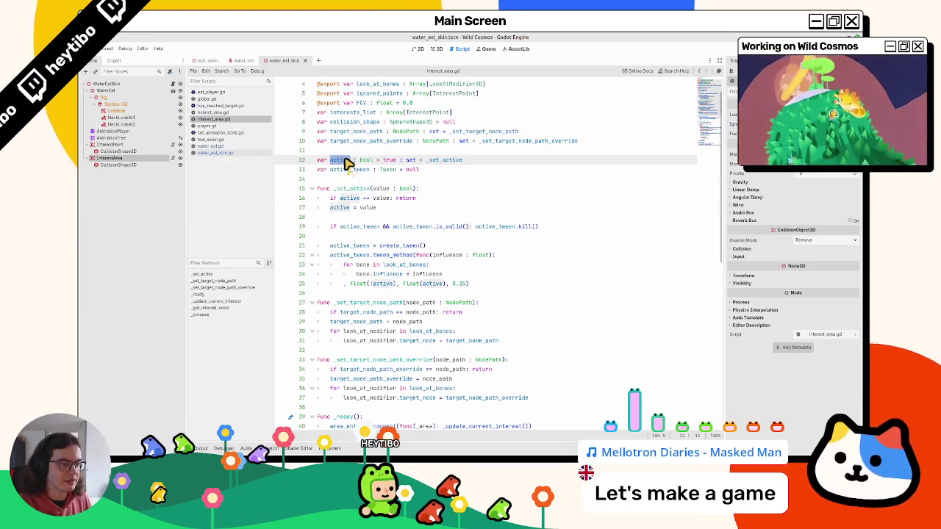
{"action": "scroll", "coordinate": [347, 167], "scroll_direction": "up", "scroll_amount": 1}
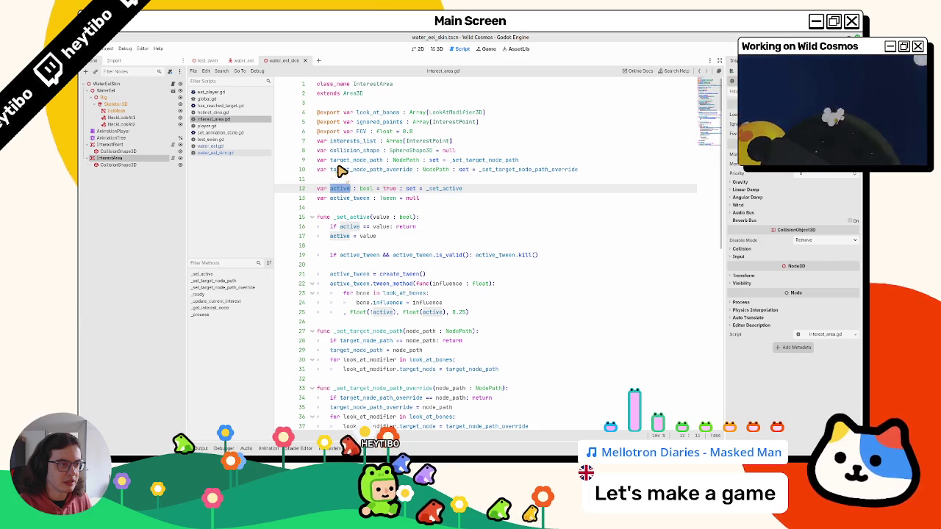
Review target_node_path, collision_shape, interests_list and active, then return to the water_eel scene
{"action": "left_click", "coordinate": [336, 170]}
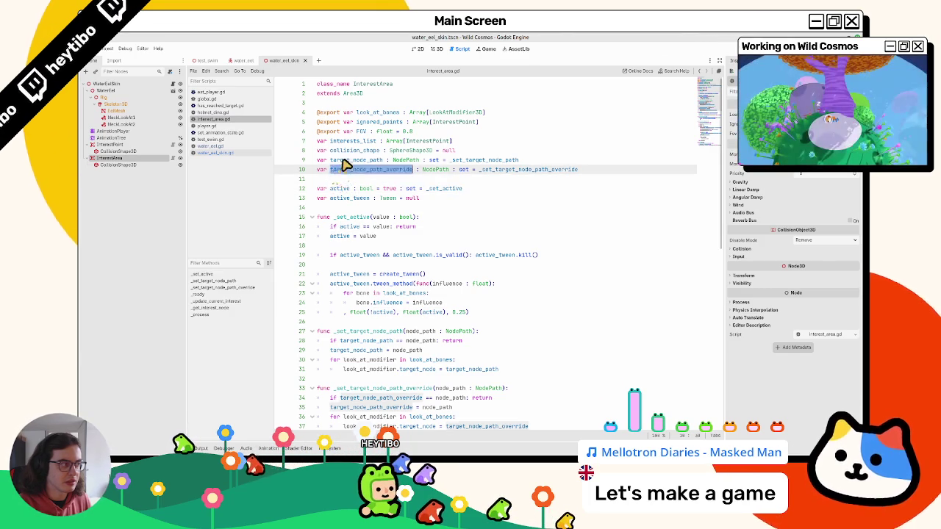
{"action": "double_click", "coordinate": [343, 161]}
{"action": "double_click", "coordinate": [357, 151]}
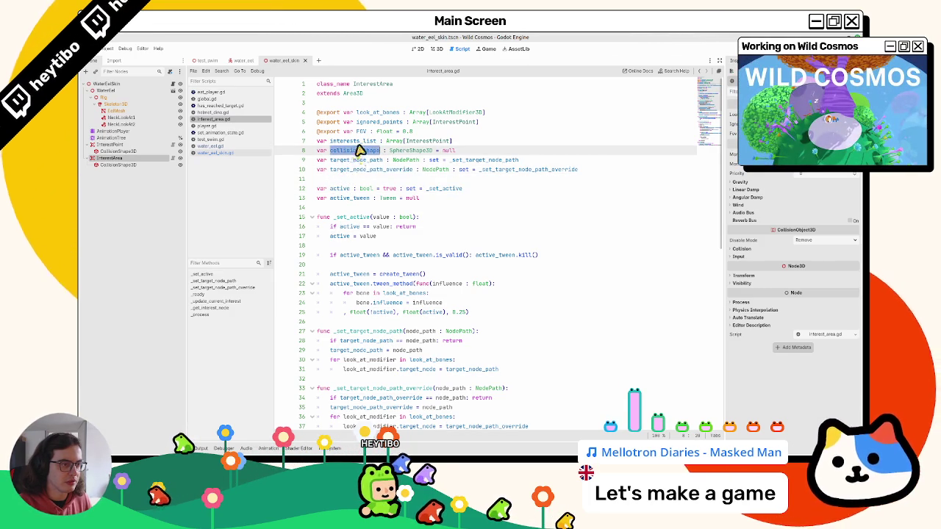
{"action": "double_click", "coordinate": [360, 142]}
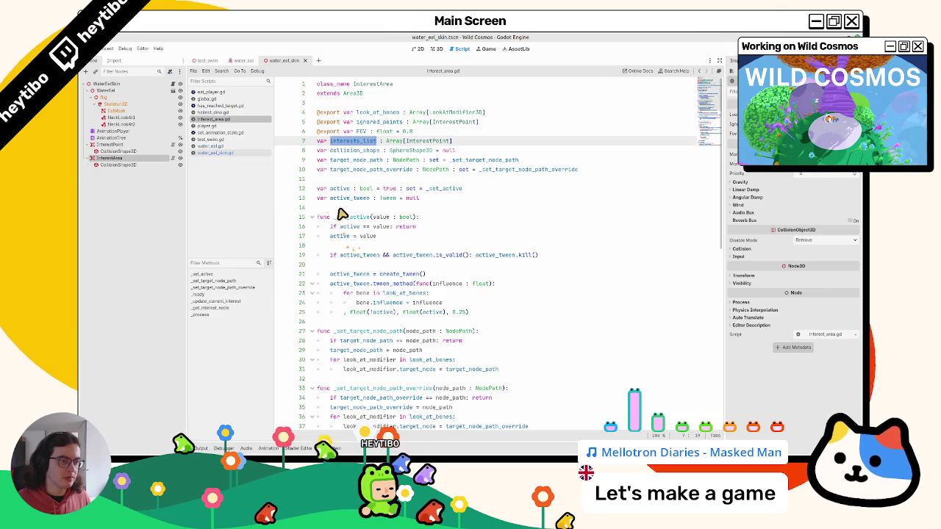
{"action": "left_click", "coordinate": [343, 212]}
{"action": "left_click", "coordinate": [343, 217]}
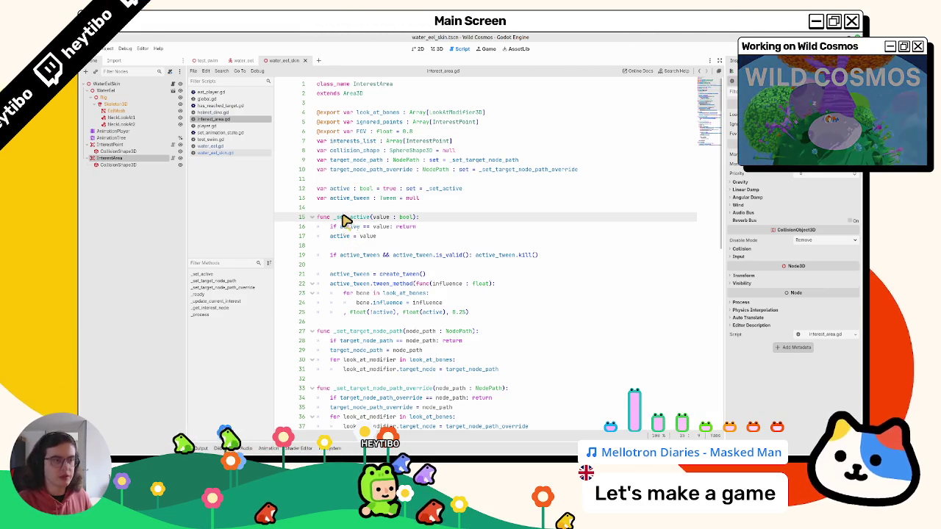
{"action": "left_click", "coordinate": [342, 227], "text": "ctrl"}
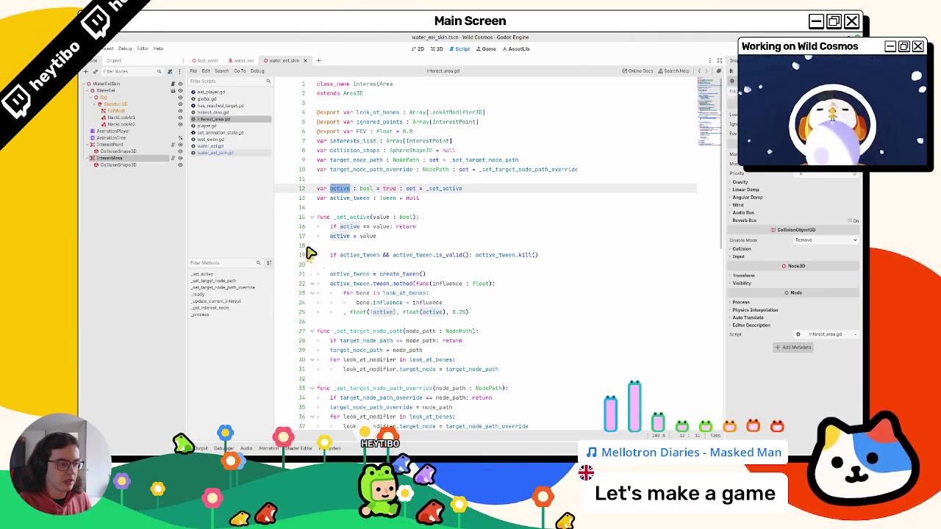
{"action": "left_click_drag", "start_coordinate": [353, 297], "coordinate": [353, 273]}
{"action": "left_click", "coordinate": [342, 190]}
{"action": "double_click", "coordinate": [342, 190]}
{"action": "left_click", "coordinate": [239, 60]}
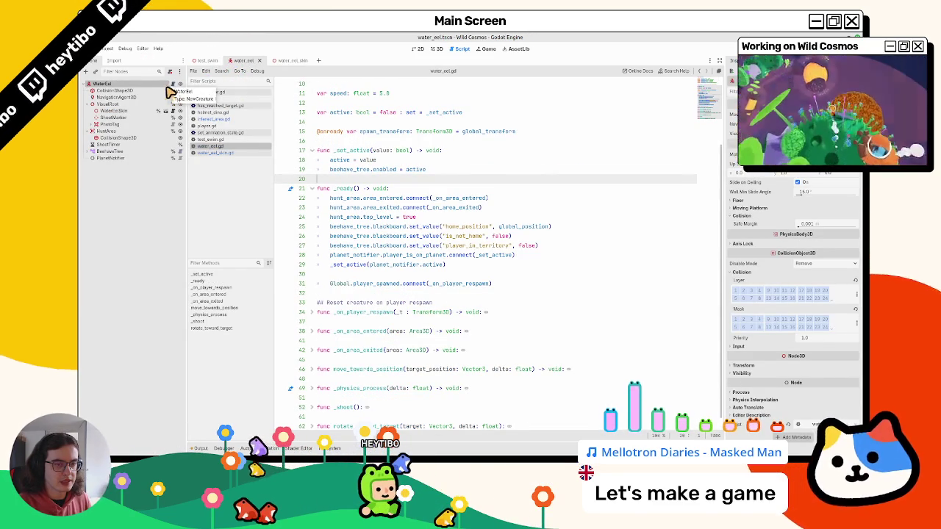
Collapse BeehaveTree, VisualRoot and HuntArea, and move NavigationAgent3D below HuntArea
{"action": "left_click", "coordinate": [207, 61]}
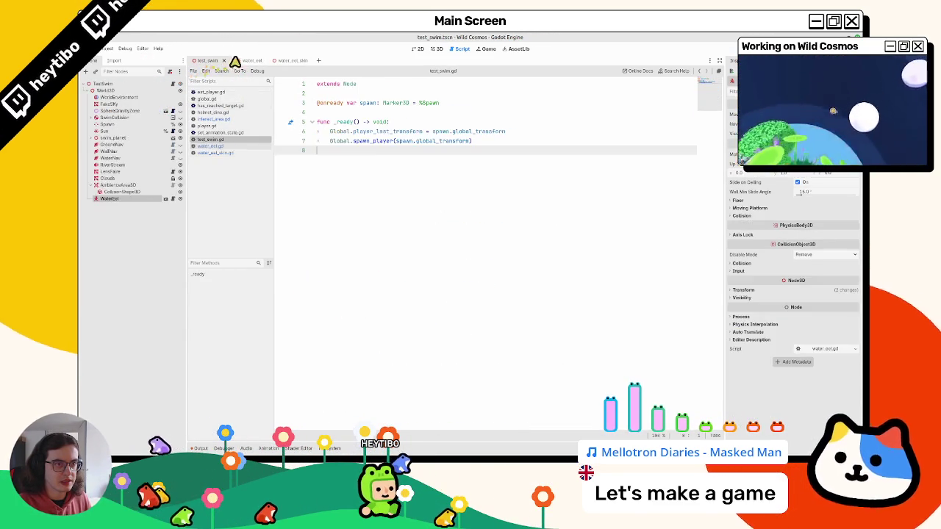
{"action": "left_click", "coordinate": [248, 62]}
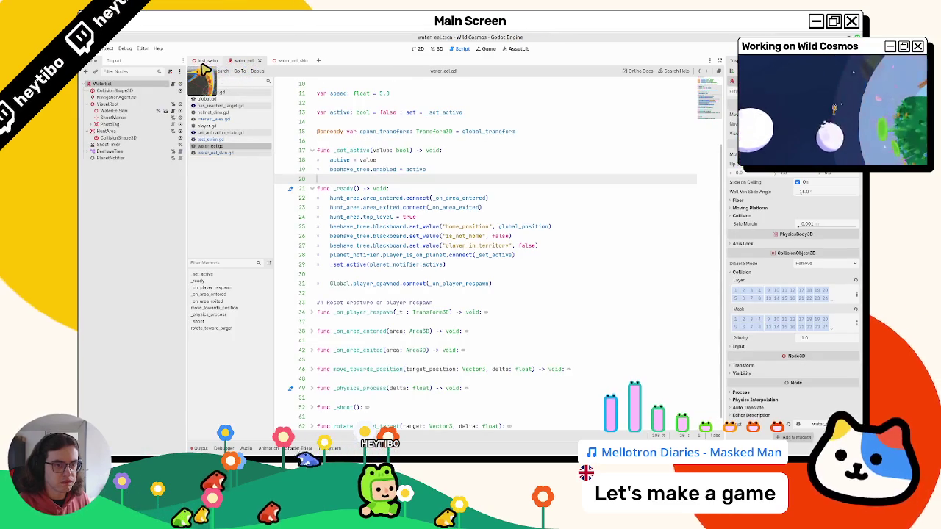
{"action": "left_click", "coordinate": [208, 62]}
{"action": "left_click", "coordinate": [246, 60]}
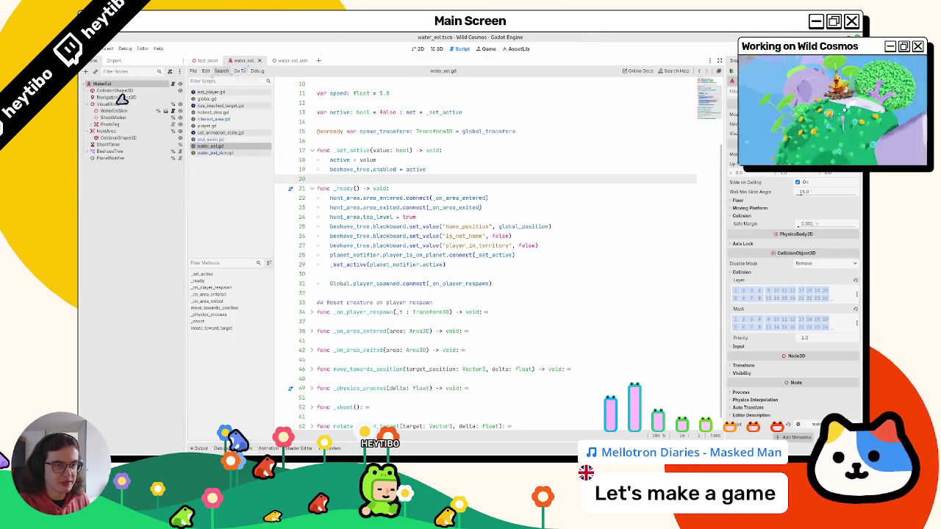
{"action": "left_click", "coordinate": [92, 152]}
{"action": "left_click", "coordinate": [88, 151]}
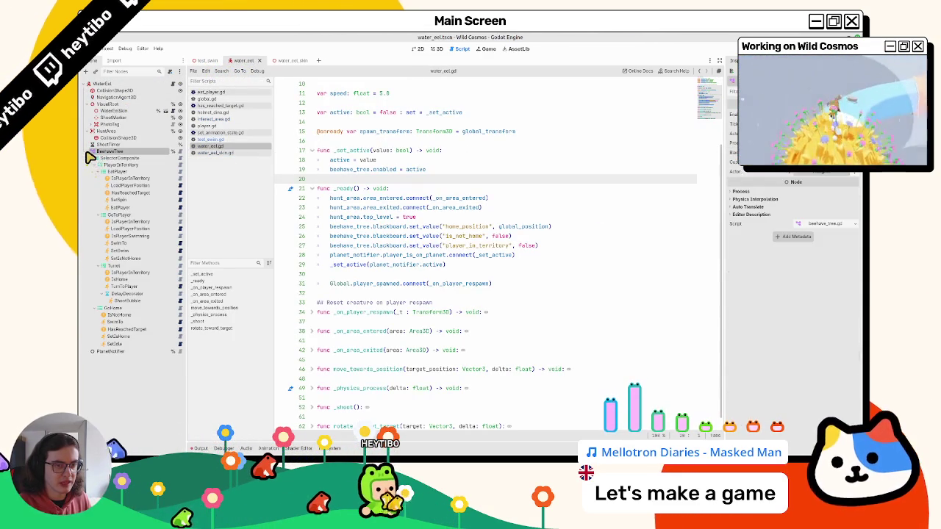
{"action": "left_click", "coordinate": [91, 151]}
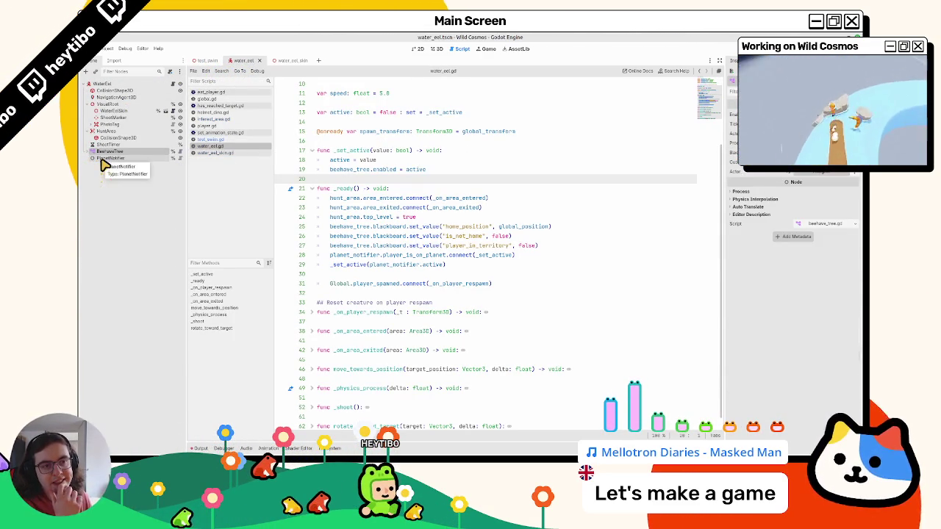
{"action": "left_click", "coordinate": [91, 103]}
{"action": "left_click", "coordinate": [91, 110]}
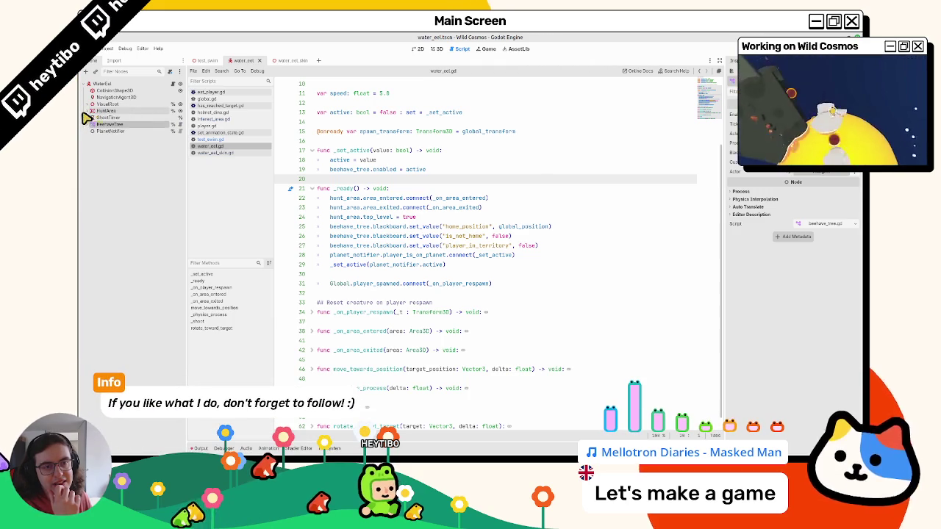
{"action": "left_click_drag", "start_coordinate": [109, 99], "coordinate": [110, 117]}
{"action": "left_click", "coordinate": [114, 116]}
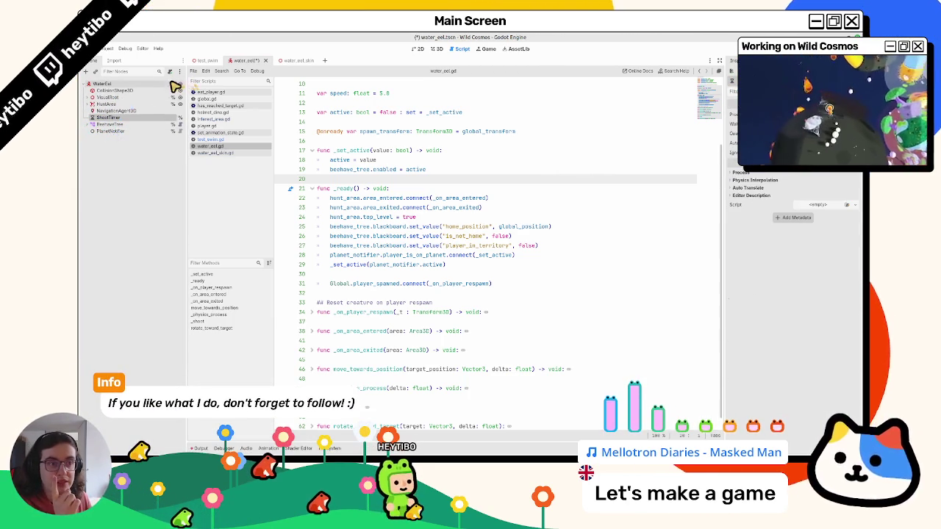
Search water_eel.gd for 'shoot_' and delete the ShootTimer node
{"action": "scroll", "coordinate": [380, 98], "scroll_direction": "up", "scroll_amount": 3}
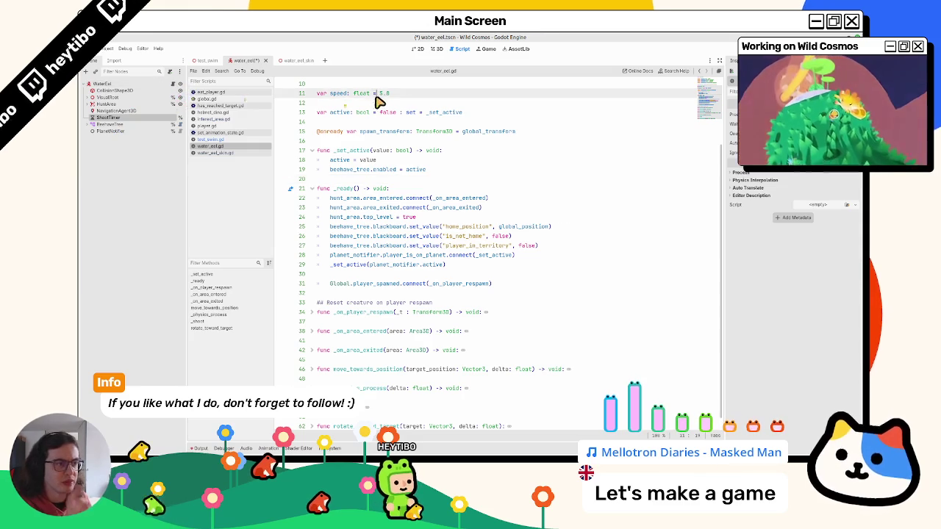
{"action": "key", "text": "ctrl+f"}
{"action": "type", "text": "shoot_marker.global_position"}
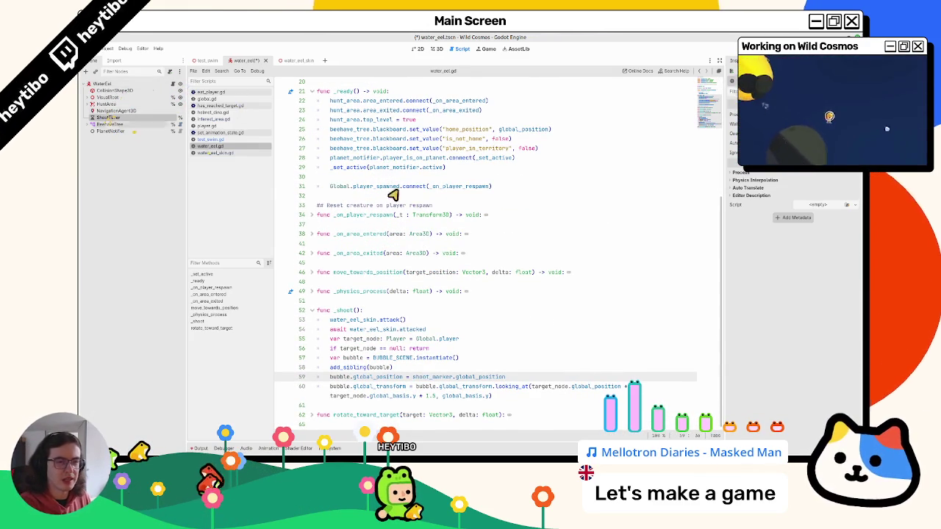
{"action": "scroll", "coordinate": [493, 214], "scroll_direction": "up", "scroll_amount": 1}
{"action": "left_click", "coordinate": [118, 117]}
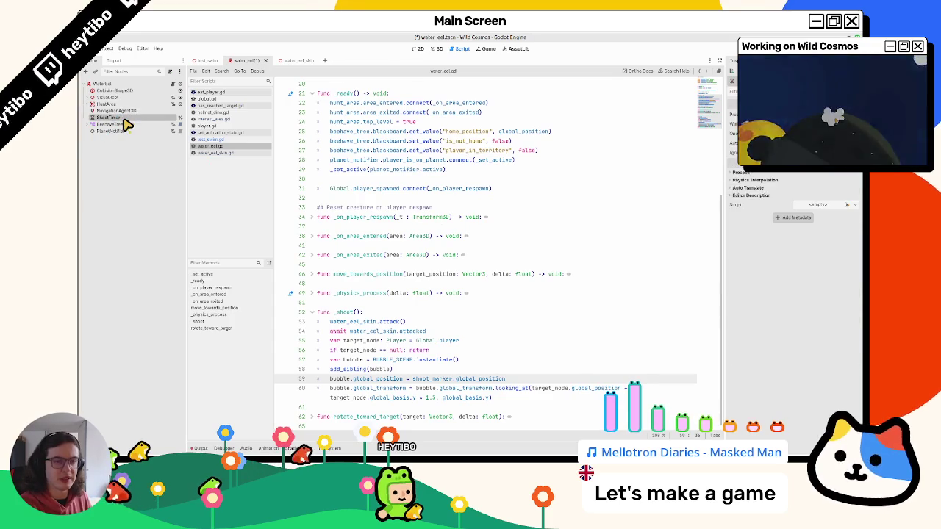
{"action": "key", "text": "Delete"}
{"action": "key", "text": "Return"}
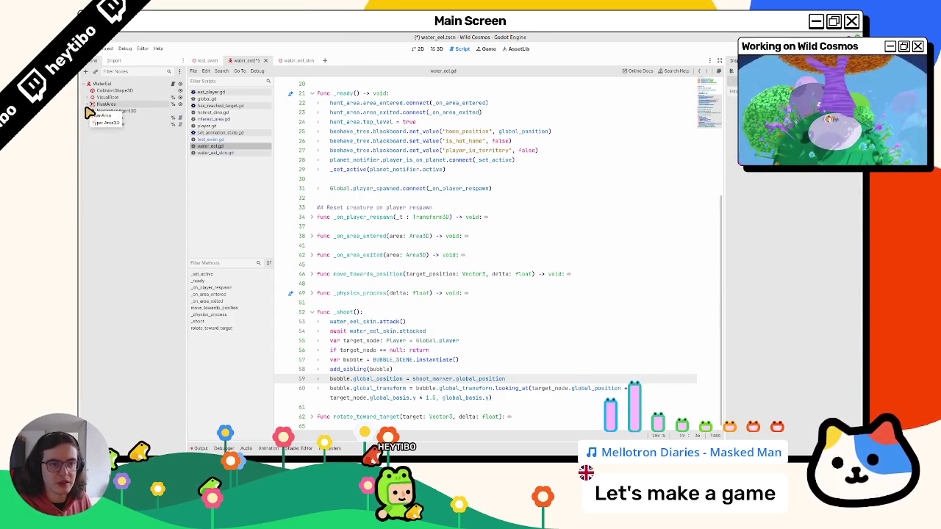
{"action": "left_click", "coordinate": [88, 111]}
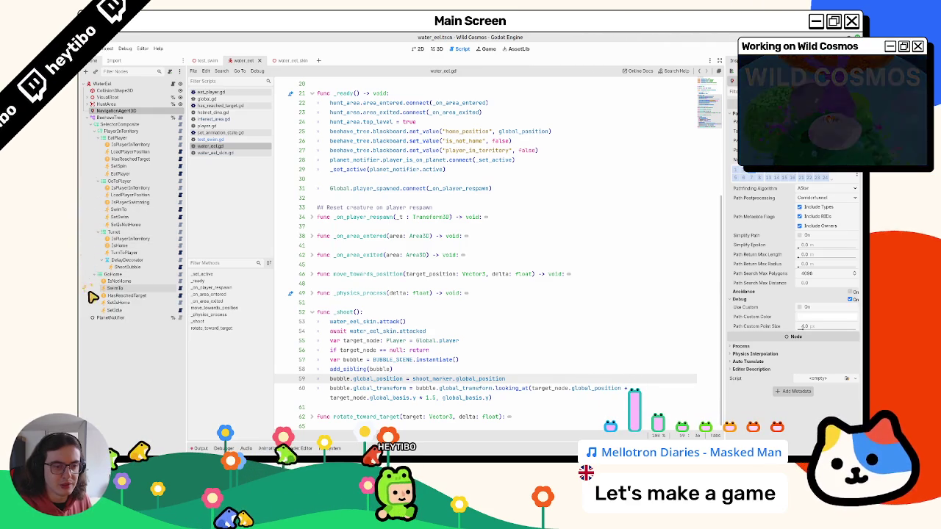
Inspect the IsNotHome, HasReachedTarget, PlanetNotifier and SetIdle nodes, then switch to water_eel_skin
{"action": "left_click", "coordinate": [96, 282]}
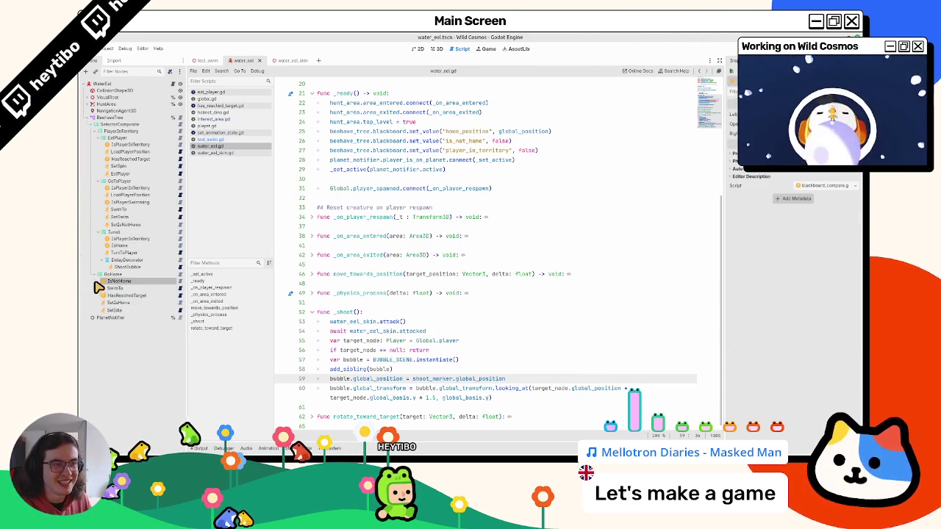
{"action": "left_click", "coordinate": [110, 295]}
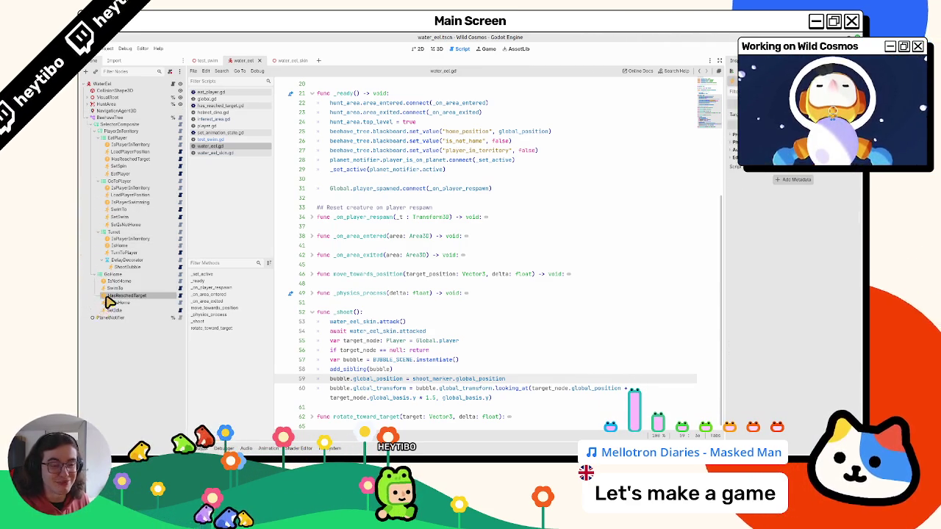
{"action": "left_click", "coordinate": [110, 318]}
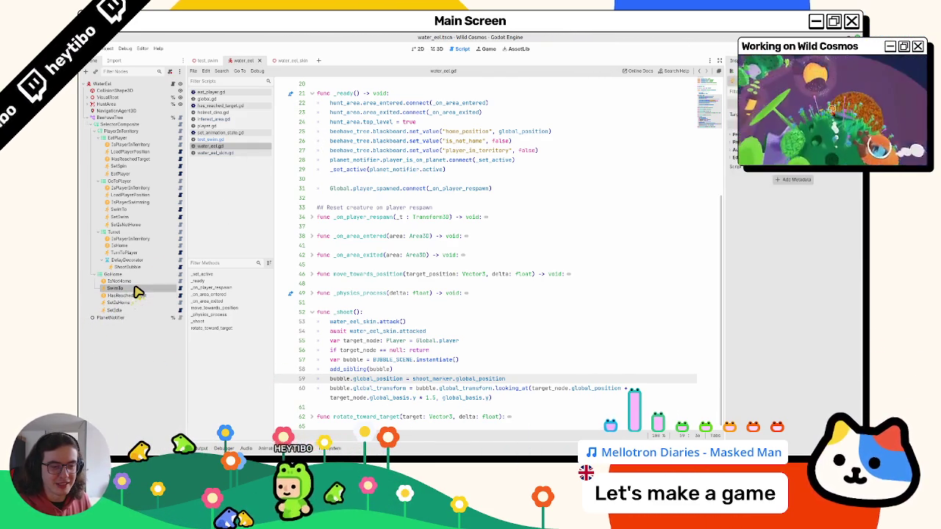
{"action": "left_click", "coordinate": [136, 284]}
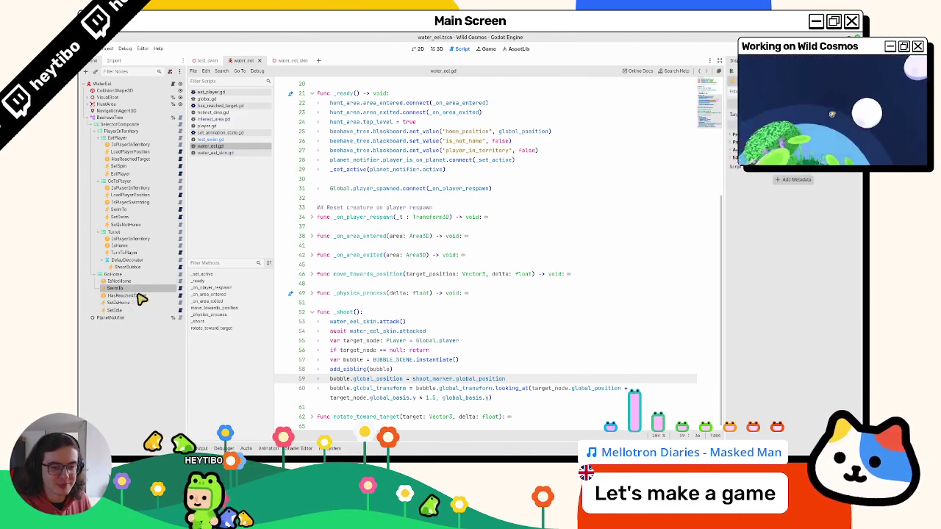
{"action": "left_click", "coordinate": [134, 310]}
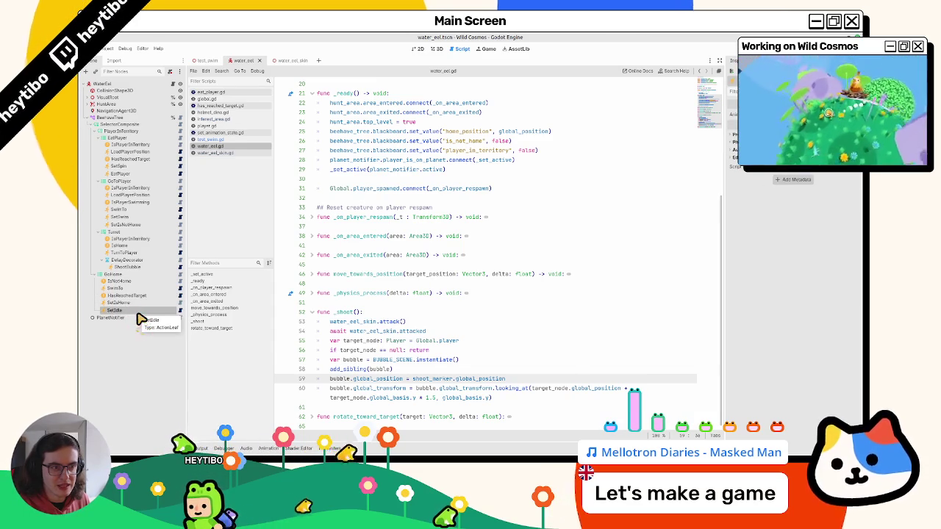
{"action": "left_click", "coordinate": [289, 62]}
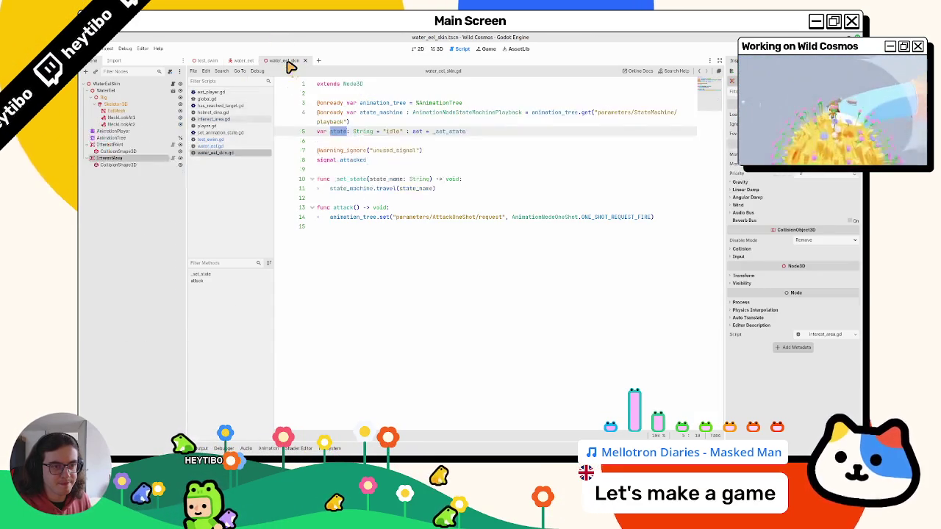
In 3D, preview the AnimationTree state machine's swim, spin and idle states
{"action": "left_click", "coordinate": [437, 48]}
{"action": "left_click", "coordinate": [114, 131]}
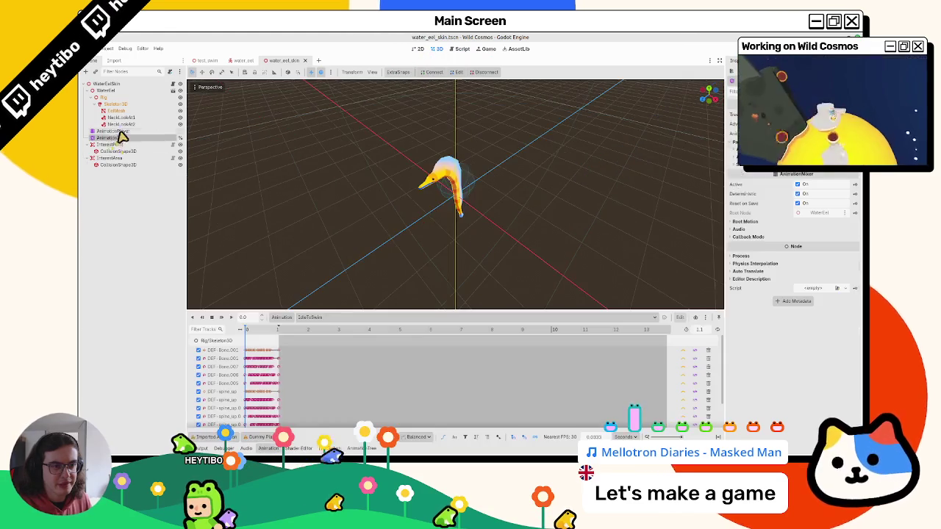
{"action": "left_click", "coordinate": [114, 137]}
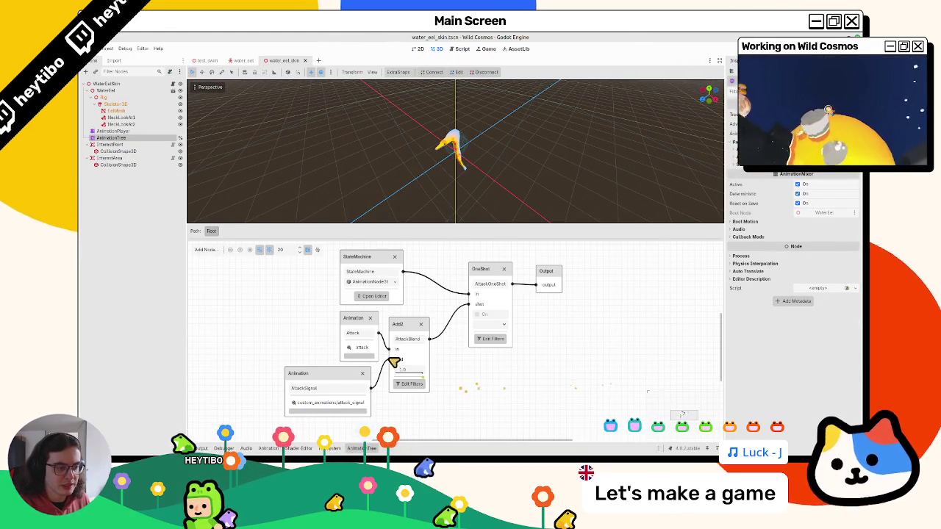
{"action": "left_click", "coordinate": [334, 298]}
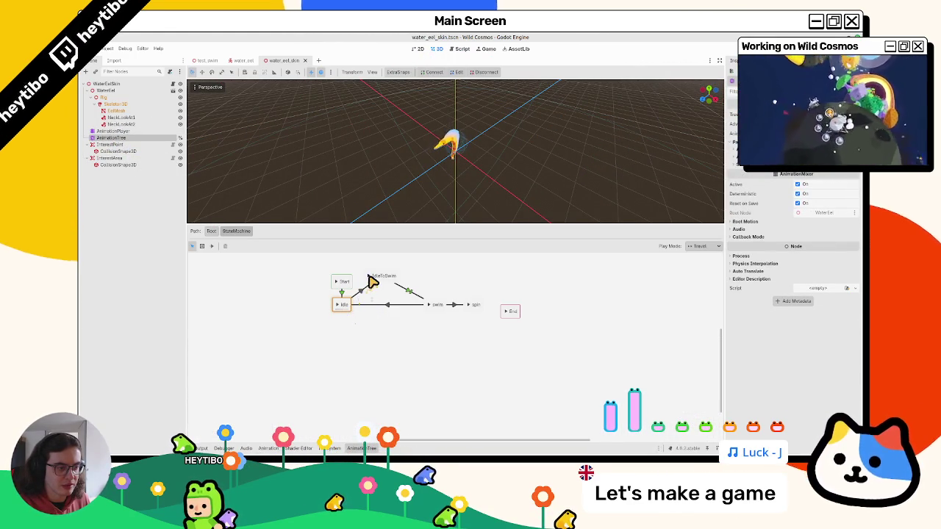
{"action": "left_click", "coordinate": [369, 276]}
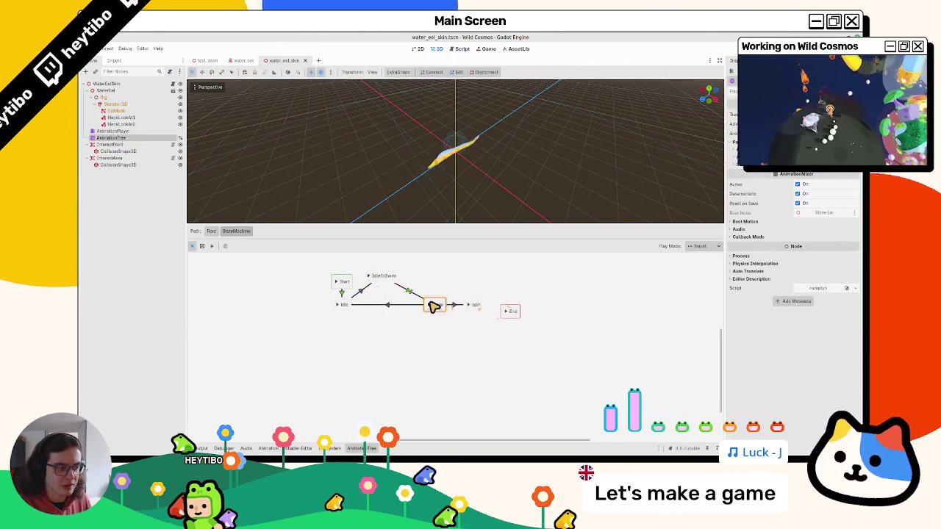
{"action": "left_click", "coordinate": [468, 305]}
{"action": "left_click", "coordinate": [338, 305]}
Open water_eel_skin.gd and add an empty line after line 10 inside _set_state
{"action": "left_click", "coordinate": [175, 85]}
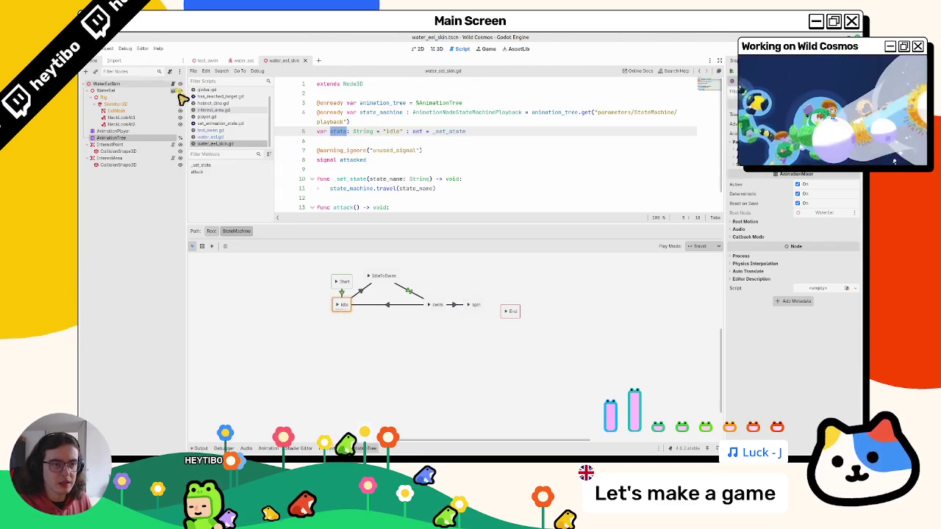
{"action": "left_click_drag", "start_coordinate": [320, 231], "coordinate": [319, 324]}
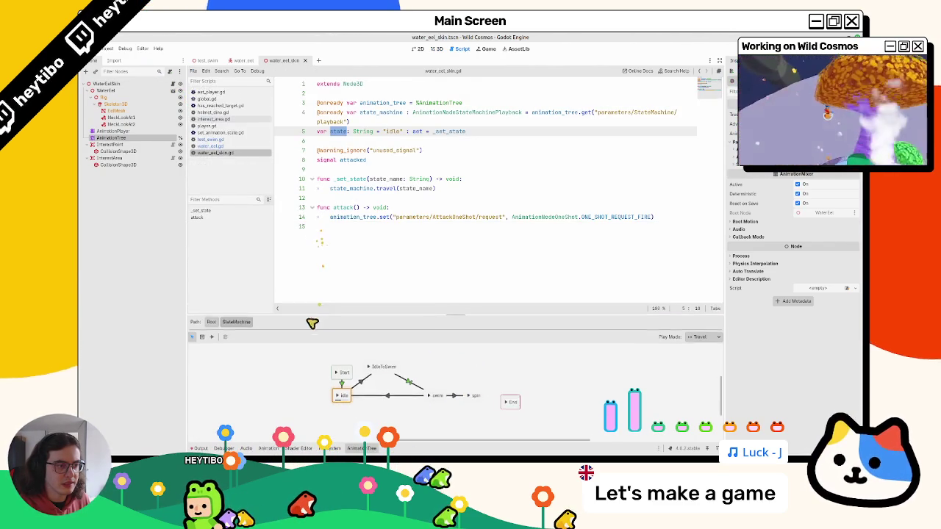
{"action": "left_click", "coordinate": [425, 190]}
{"action": "left_click", "coordinate": [378, 180]}
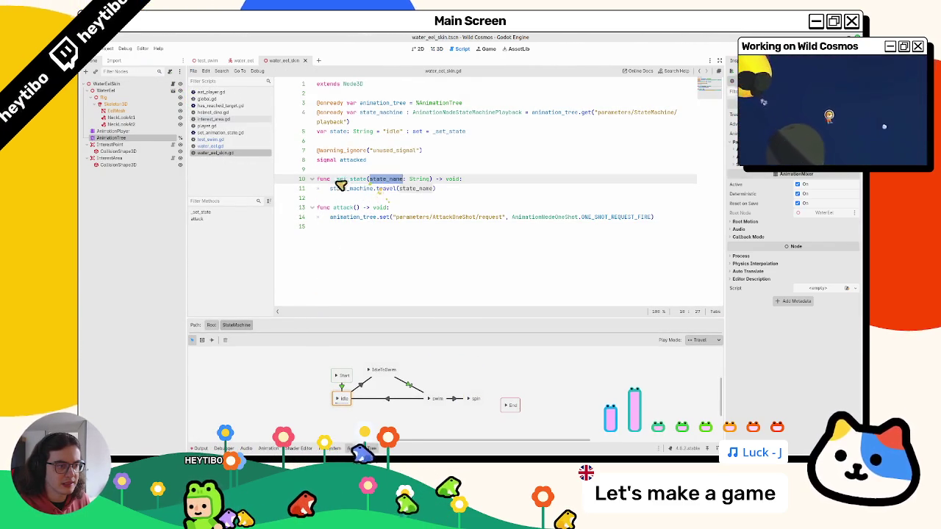
{"action": "double_click", "coordinate": [379, 181]}
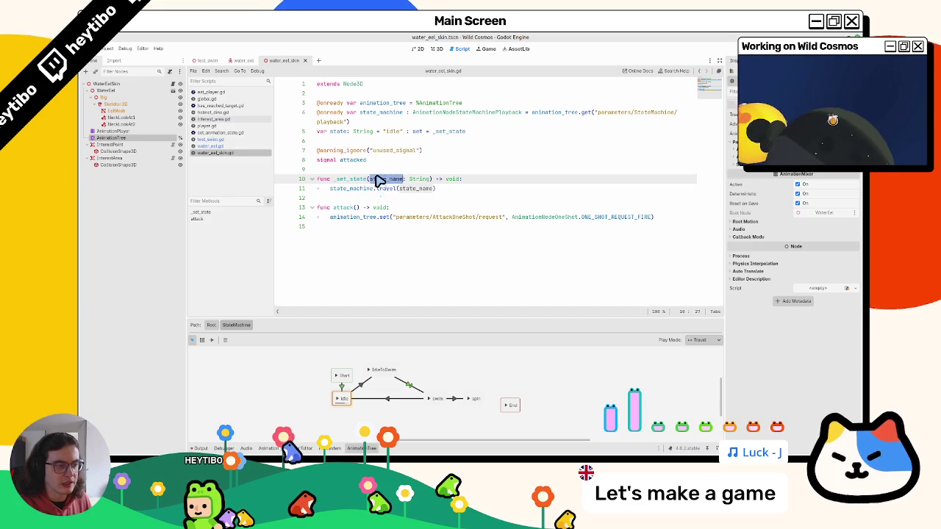
{"action": "double_click", "coordinate": [341, 181]}
{"action": "double_click", "coordinate": [381, 184]}
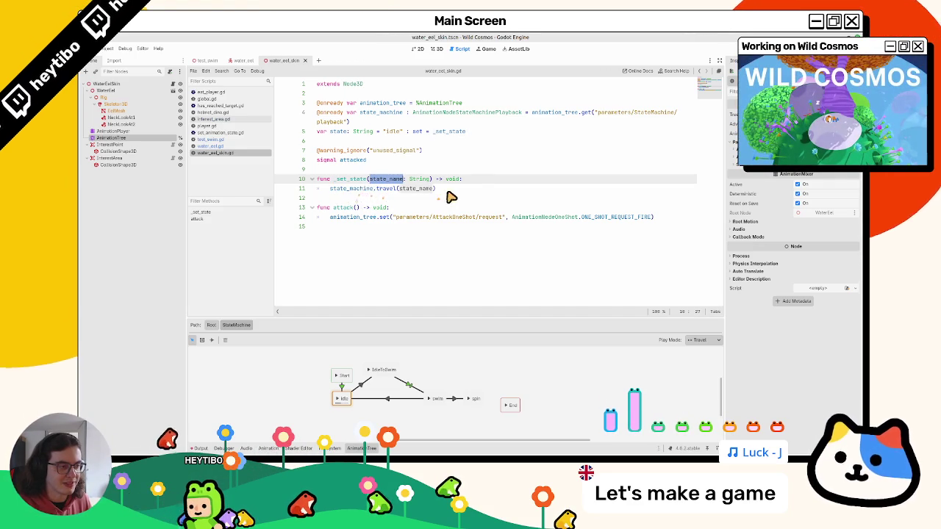
{"action": "left_click", "coordinate": [493, 184]}
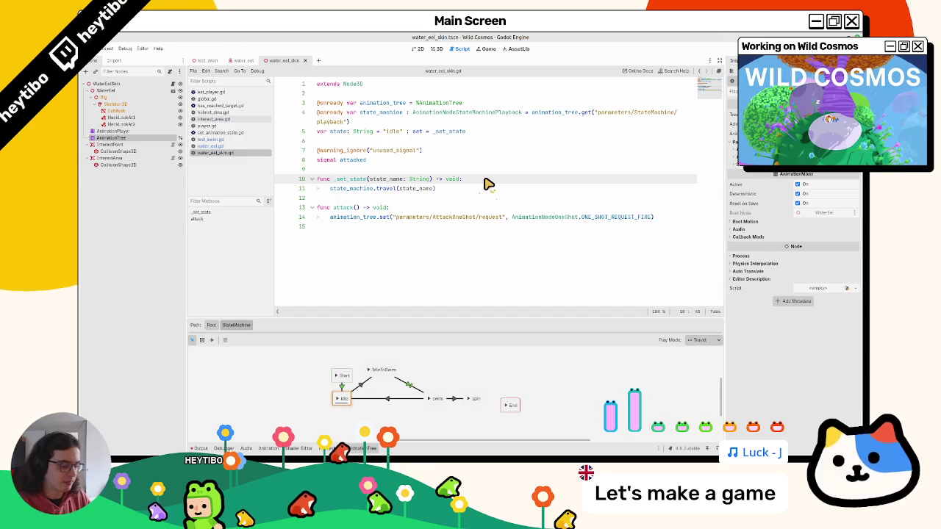
{"action": "key", "text": "Return"}
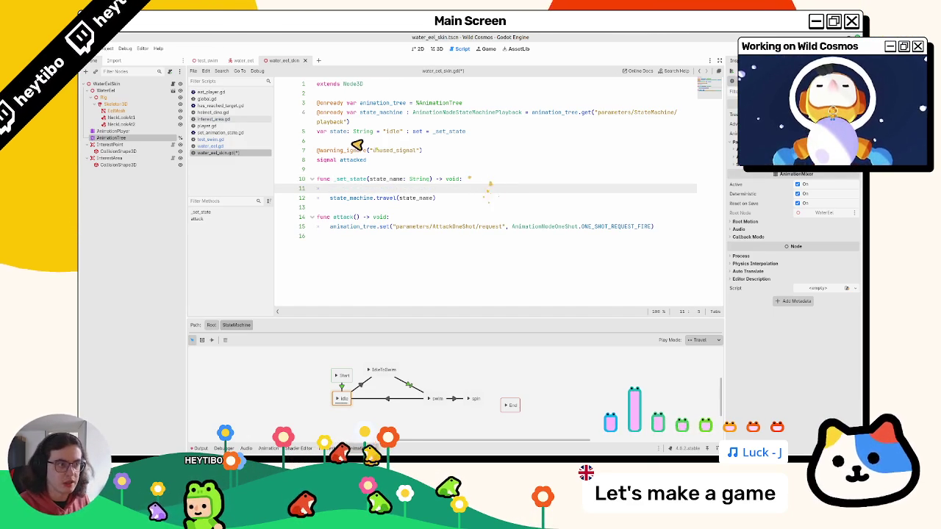
{"action": "right_click", "coordinate": [130, 159]}
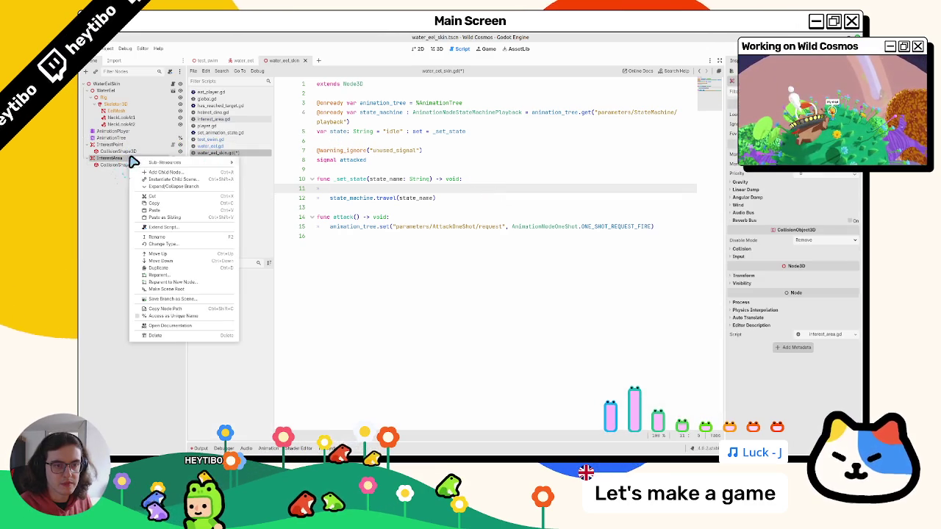
{"action": "left_click", "coordinate": [165, 317]}
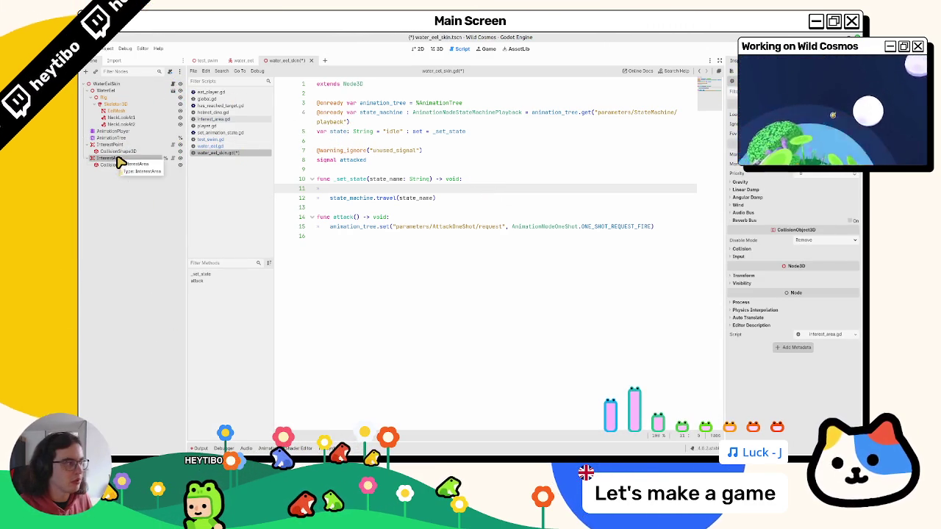
{"action": "mouse_move", "coordinate": [147, 163]}
{"action": "left_mouse_down"}
{"action": "mouse_move", "coordinate": [357, 164]}
{"action": "mouse_move", "coordinate": [363, 145]}
{"action": "left_mouse_up"}
{"action": "key", "text": "alt+Up"}
{"action": "key", "text": "alt+Up"}
{"action": "key", "text": "alt+Up"}
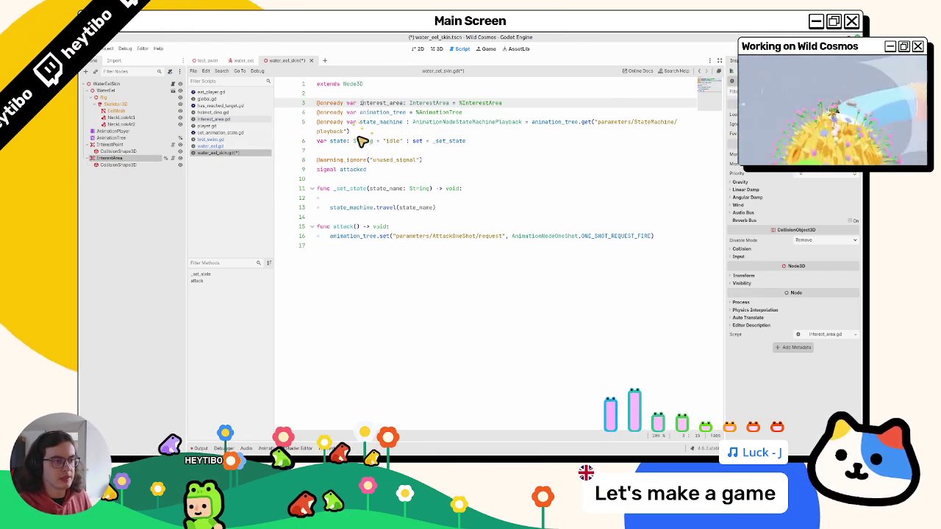
{"action": "key", "text": "alt+Down"}
{"action": "key", "text": "alt+Down"}
{"action": "key", "text": "Return"}
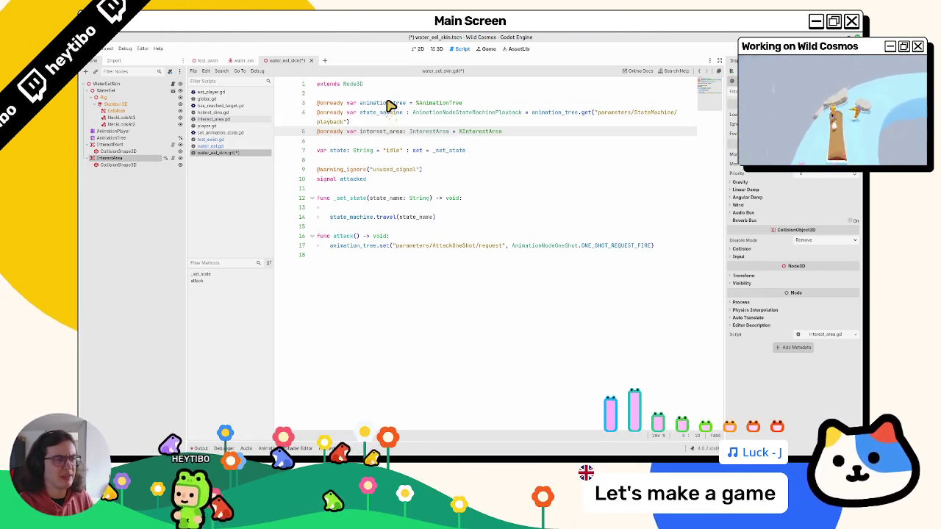
{"action": "double_click", "coordinate": [364, 132]}
On line 13 type if state_name == "idle": interest_area.active =
{"action": "left_click", "coordinate": [451, 218]}
{"action": "key", "text": "Up"}
{"action": "key", "text": "Down"}
{"action": "key", "text": "Up"}
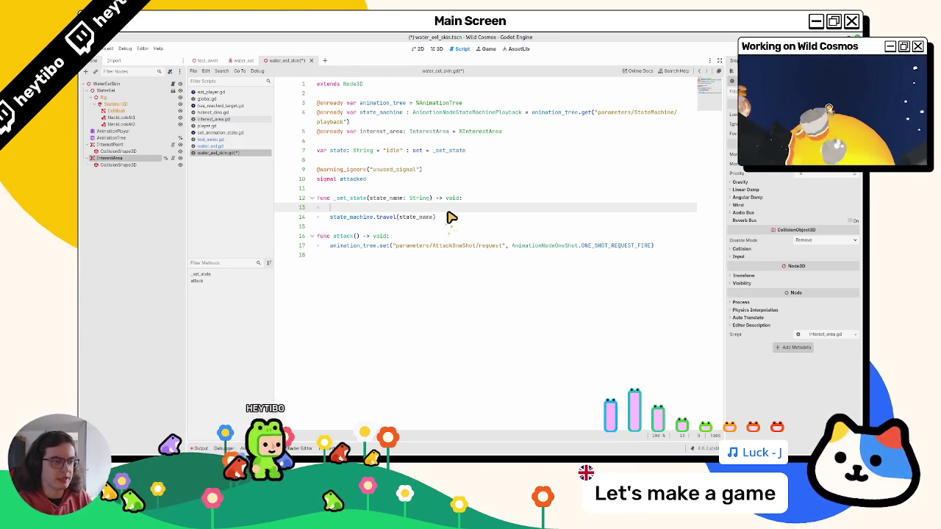
{"action": "type", "text": "if st"}
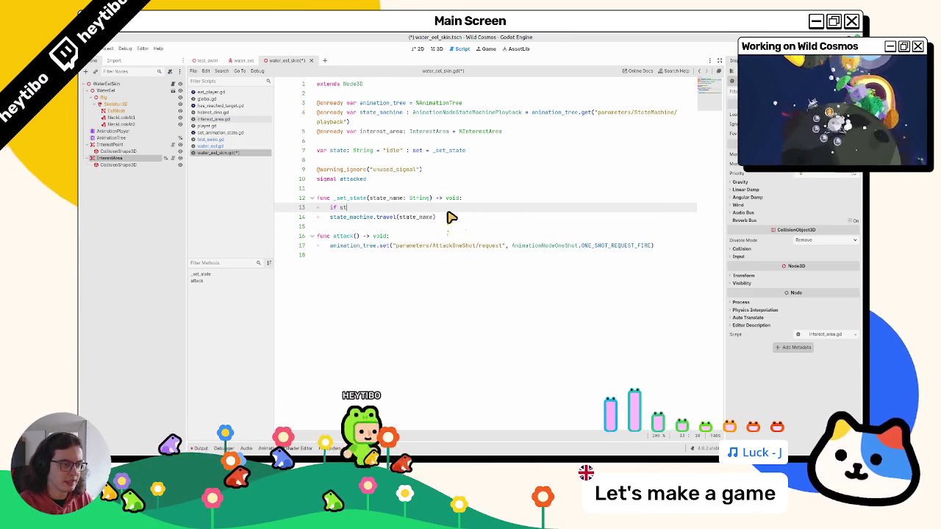
{"action": "type", "text": "at"}
{"action": "key", "text": "Down"}
{"action": "key", "text": "Down"}
{"action": "key", "text": "Return"}
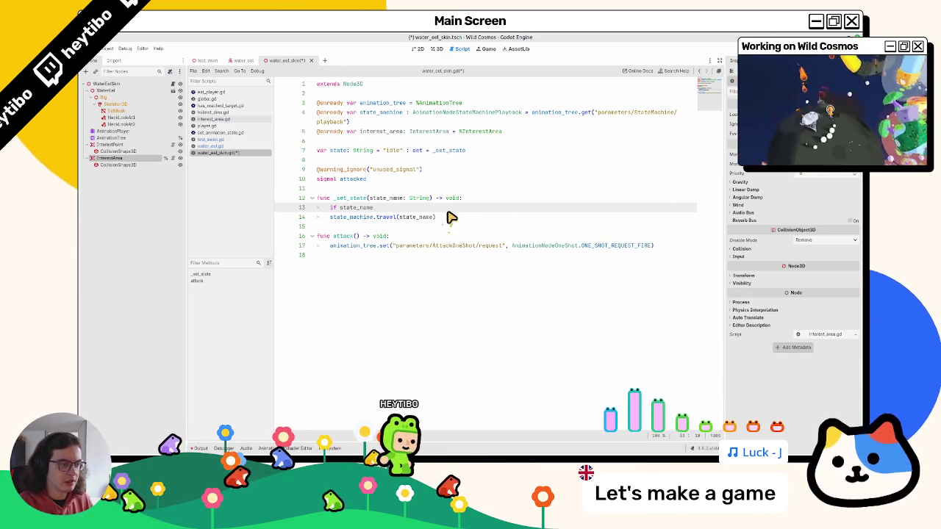
{"action": "type", "text": " == \"idle\": interest_area"}
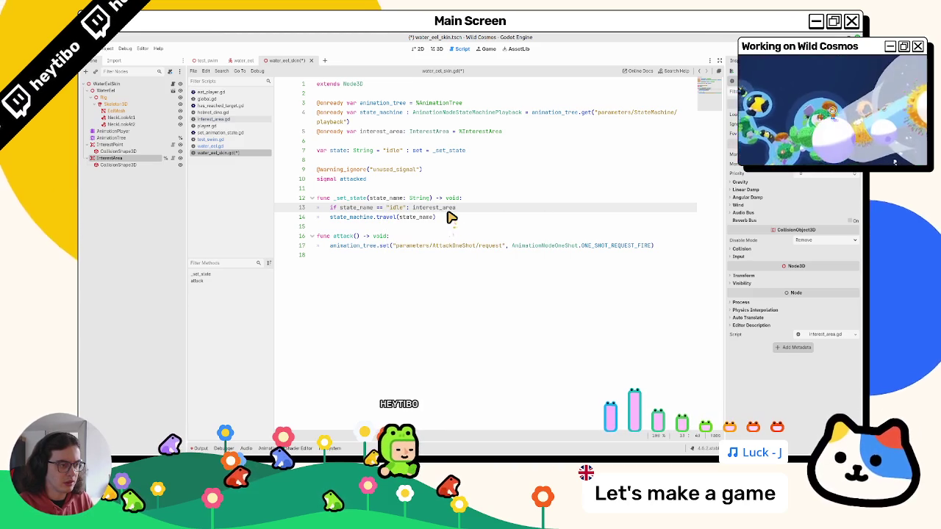
{"action": "type", "text": ".active ="}
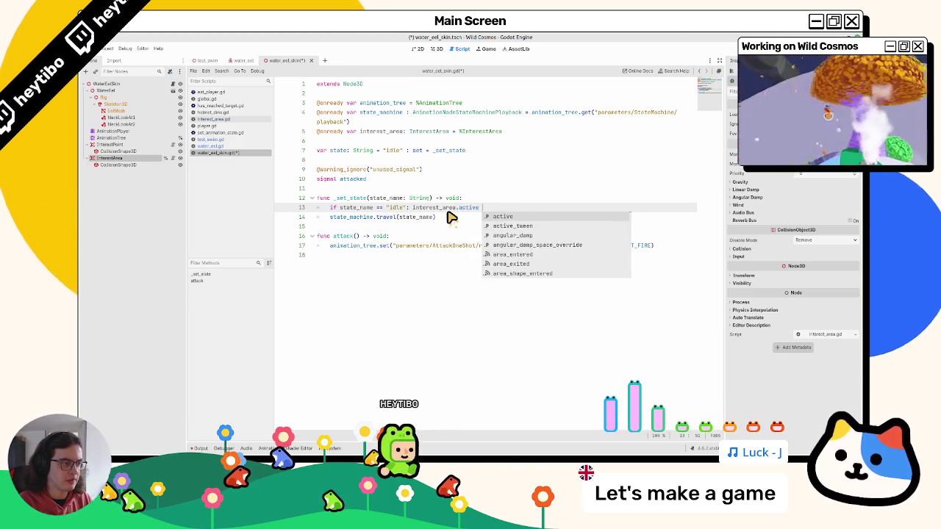
Rewrite line 13 as interest_area.active = state_name == "idle" and save the script
{"action": "left_click_drag", "start_coordinate": [339, 208], "coordinate": [406, 211]}
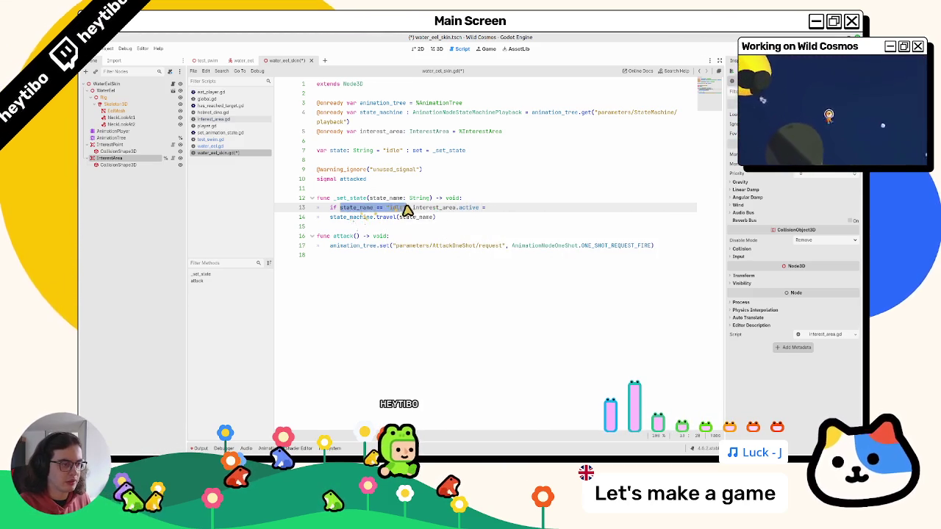
{"action": "key", "text": "ctrl+c"}
{"action": "left_click", "coordinate": [524, 208]}
{"action": "key", "text": "ctrl+v"}
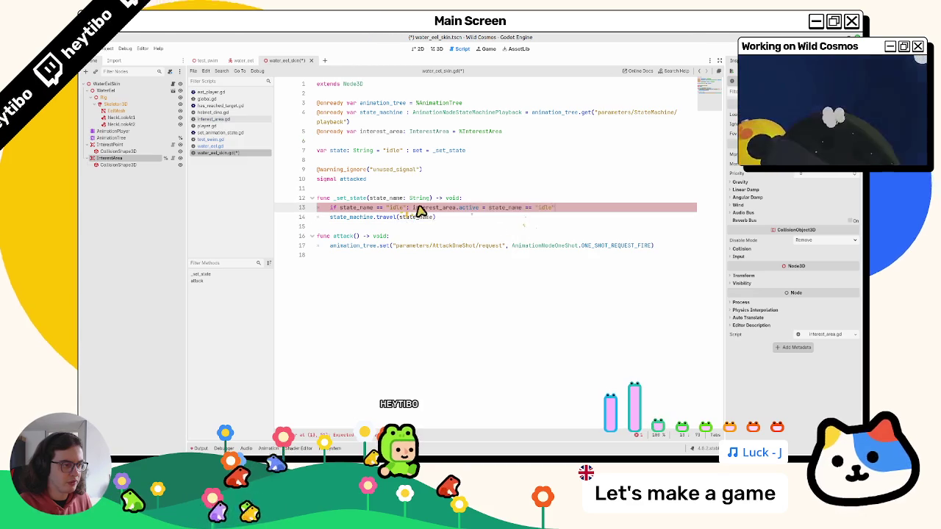
{"action": "left_click_drag", "start_coordinate": [382, 208], "coordinate": [324, 209]}
{"action": "key", "text": "BackSpace"}
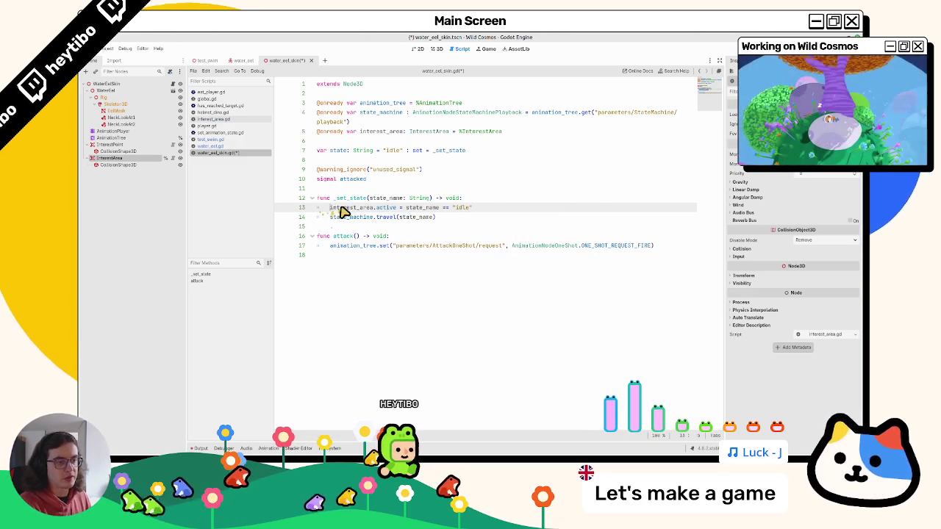
{"action": "key", "text": "ctrl+s"}
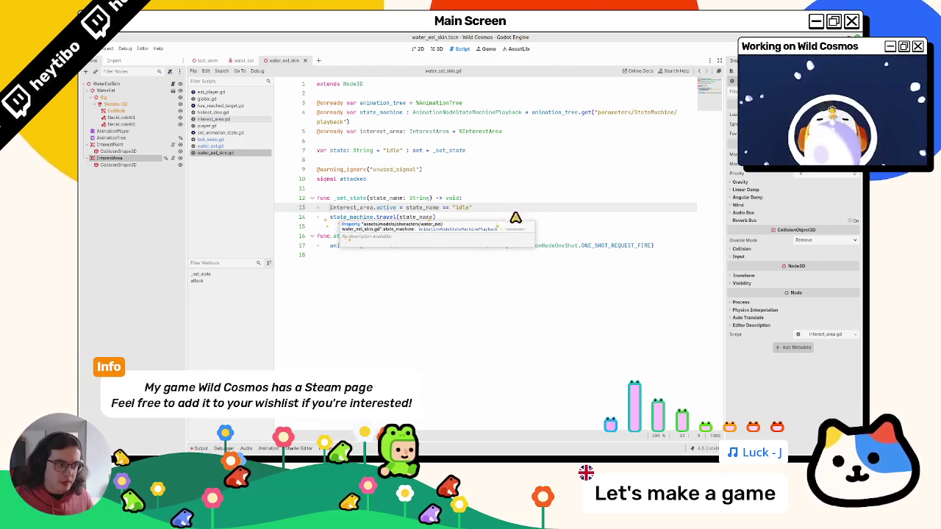
{"action": "mouse_move", "coordinate": [493, 210]}
{"action": "left_mouse_down"}
{"action": "mouse_move", "coordinate": [345, 209]}
{"action": "mouse_move", "coordinate": [395, 208]}
{"action": "left_mouse_up"}
{"action": "left_click", "coordinate": [384, 206]}
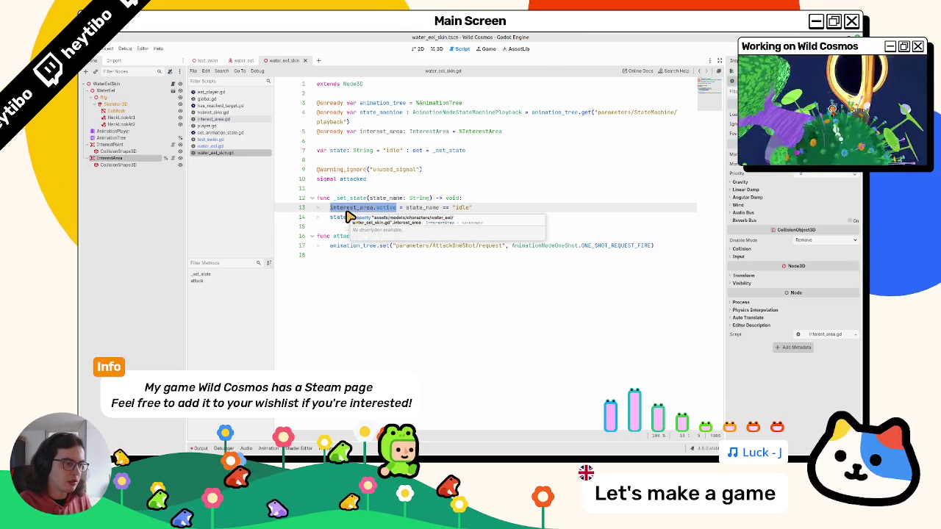
{"action": "left_click", "coordinate": [523, 199]}
Add var previous_state: String = state_name at the top of _set_state
{"action": "key", "text": "Return"}
{"action": "type", "text": "var previ"}
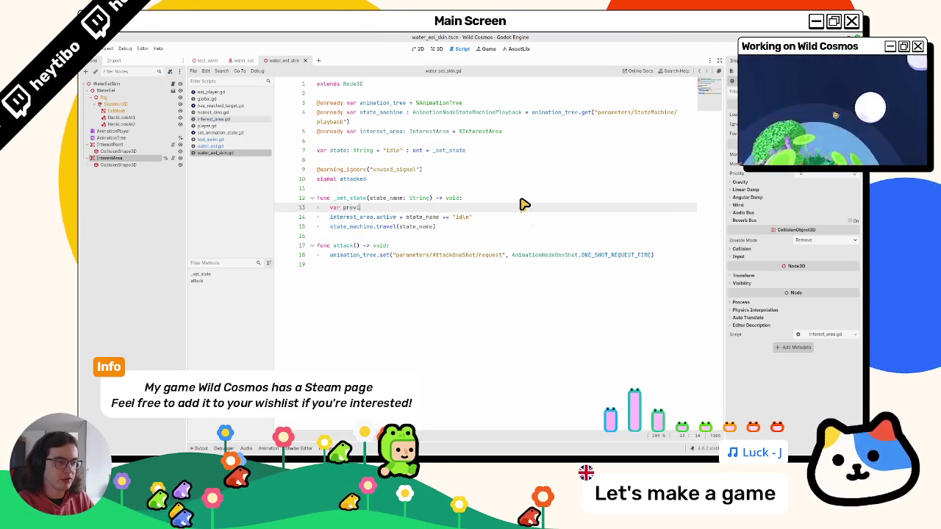
{"action": "type", "text": "ous_state "}
{"action": "type", "text": ": S"}
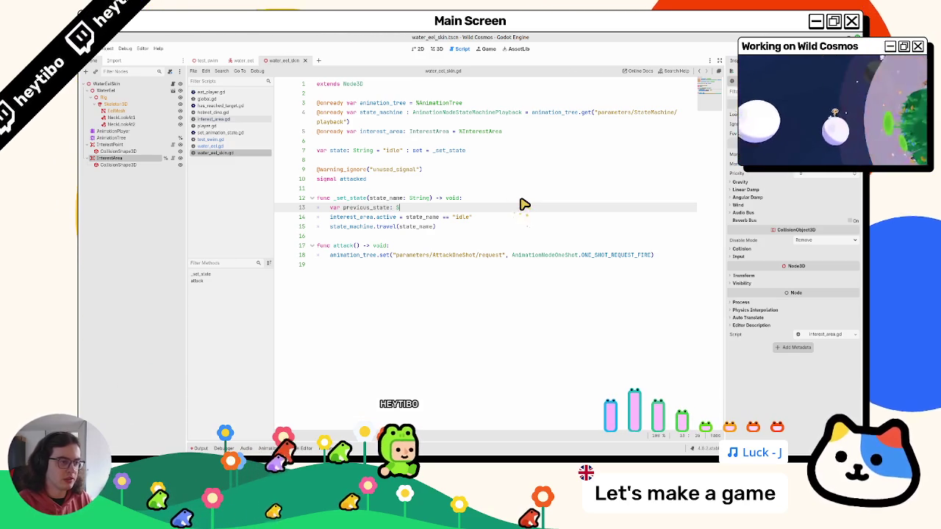
{"action": "type", "text": "trinst"}
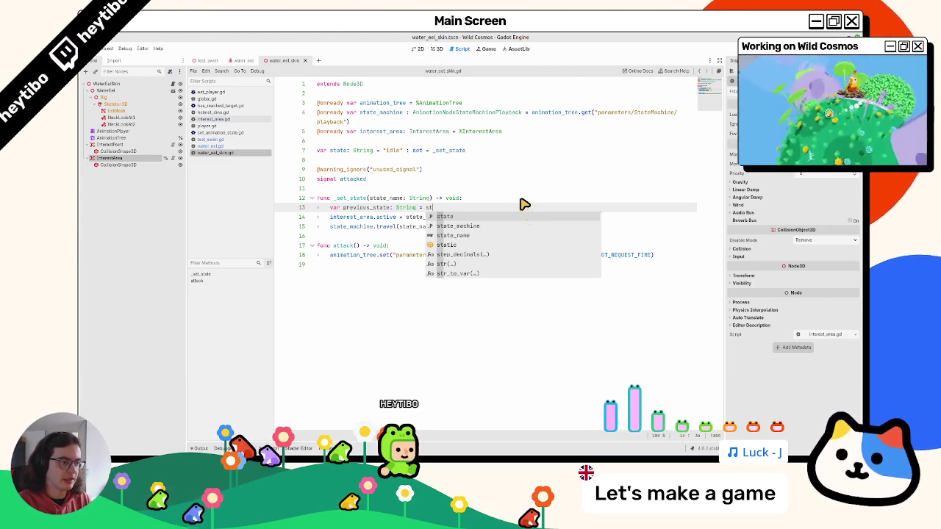
{"action": "key", "text": "Down"}
{"action": "key", "text": "Down"}
{"action": "key", "text": "Return"}
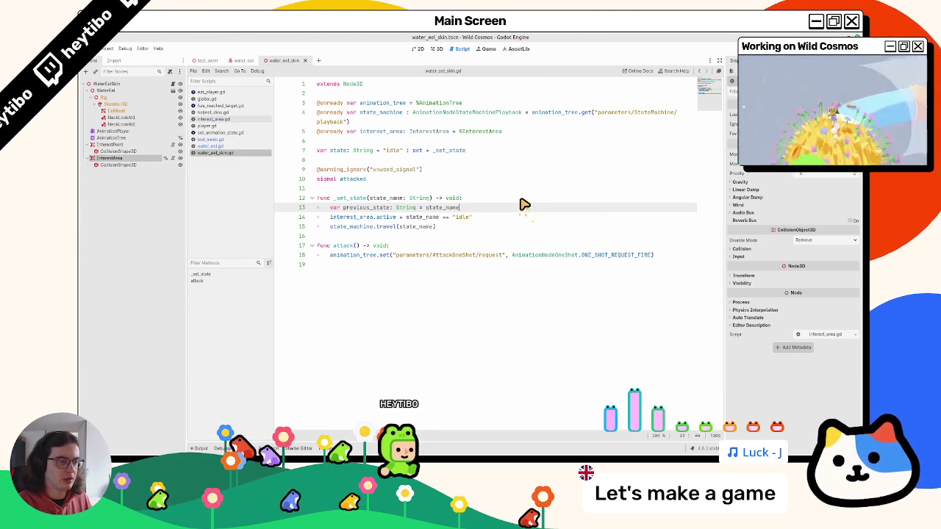
{"action": "double_click", "coordinate": [338, 150]}
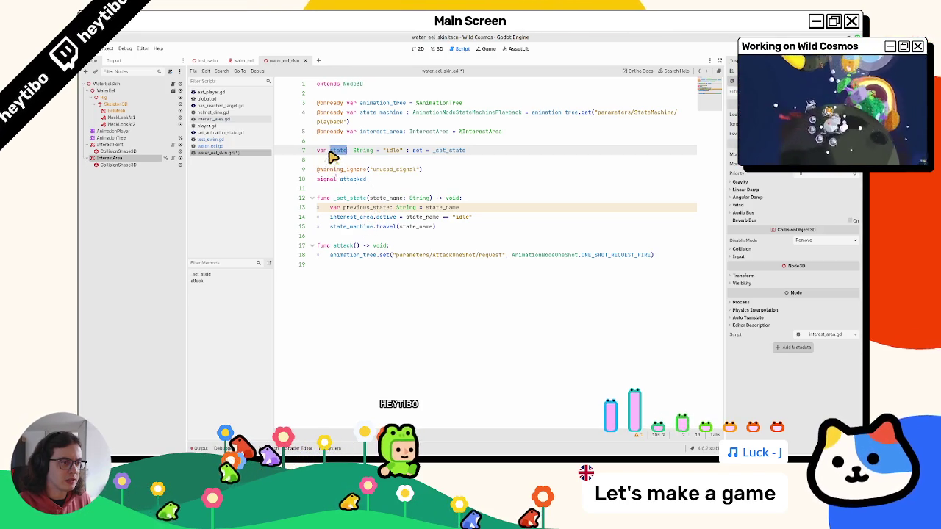
Add a line state = state_name after the interest_area line
{"action": "left_click", "coordinate": [478, 218]}
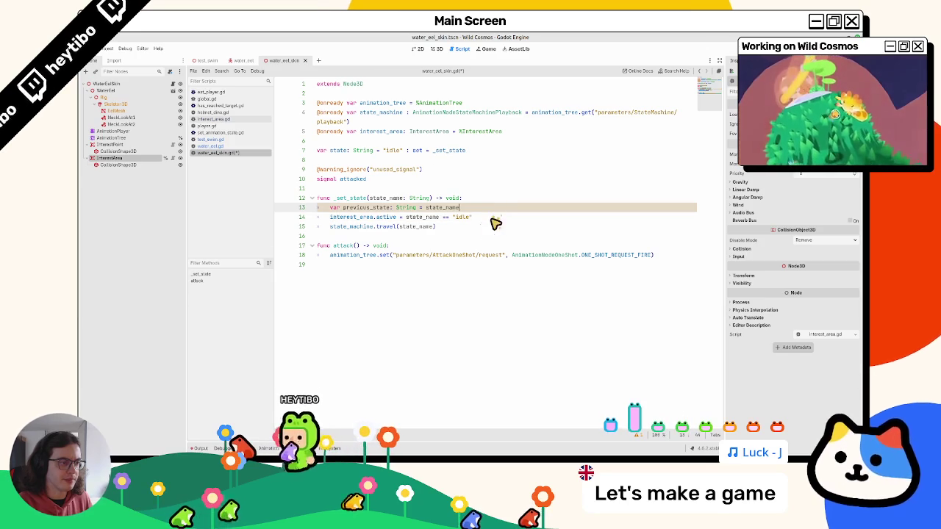
{"action": "key", "text": "Return"}
{"action": "type", "text": "state = st"}
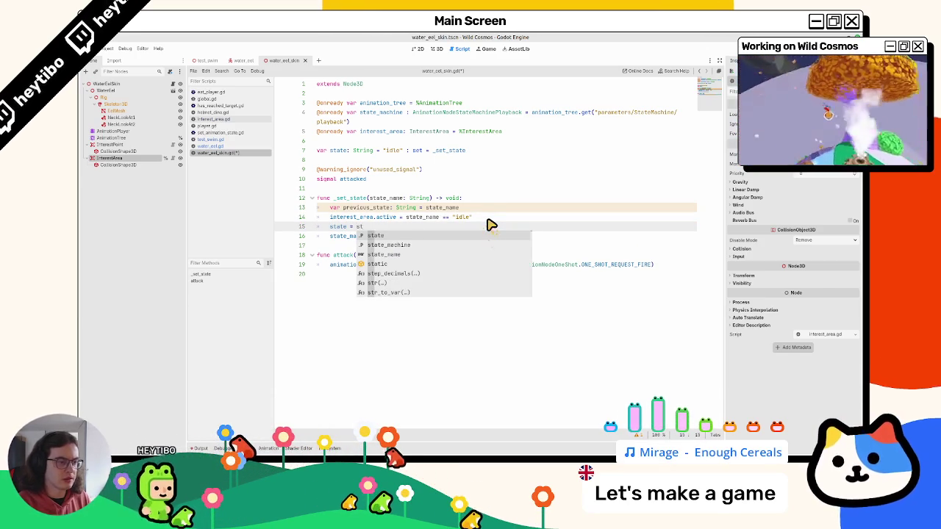
{"action": "type", "text": "ate_name"}
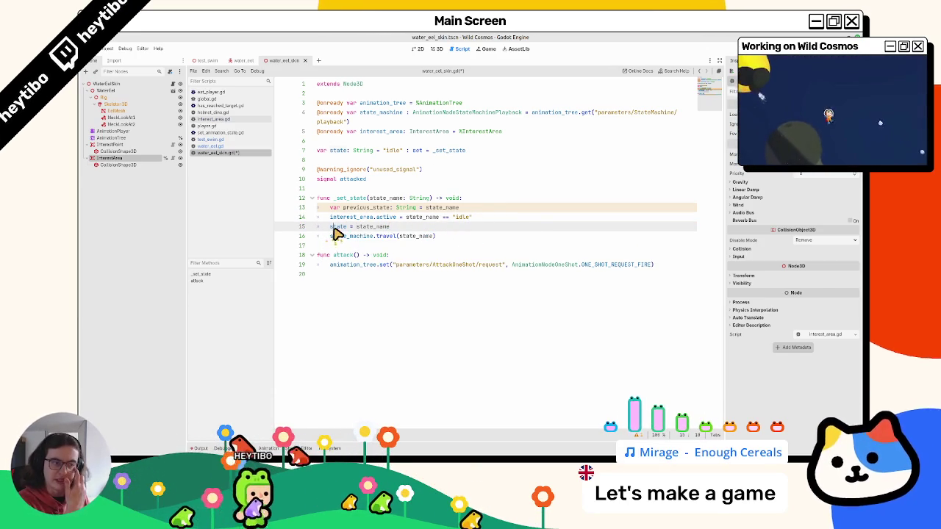
{"action": "mouse_move", "coordinate": [337, 229]}
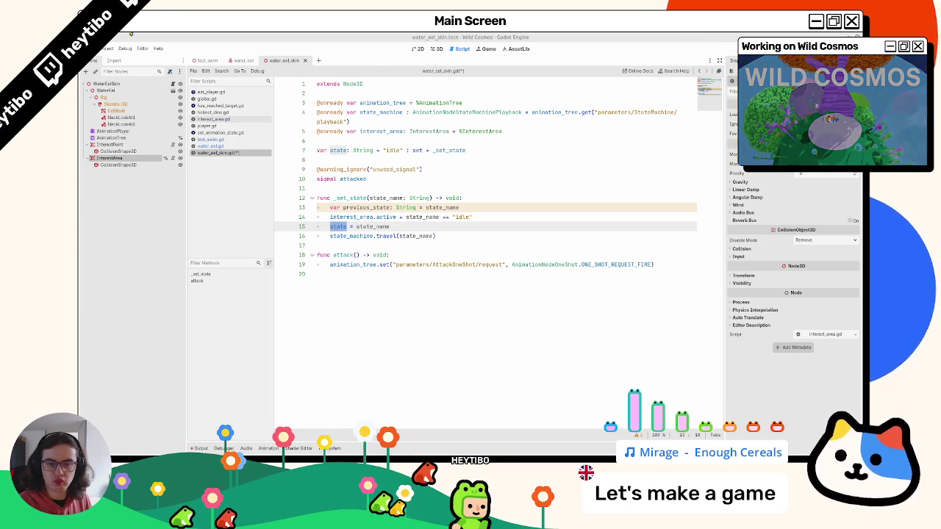
Move state = state_name above the interest_area line and open space below it
{"action": "double_click", "coordinate": [364, 228]}
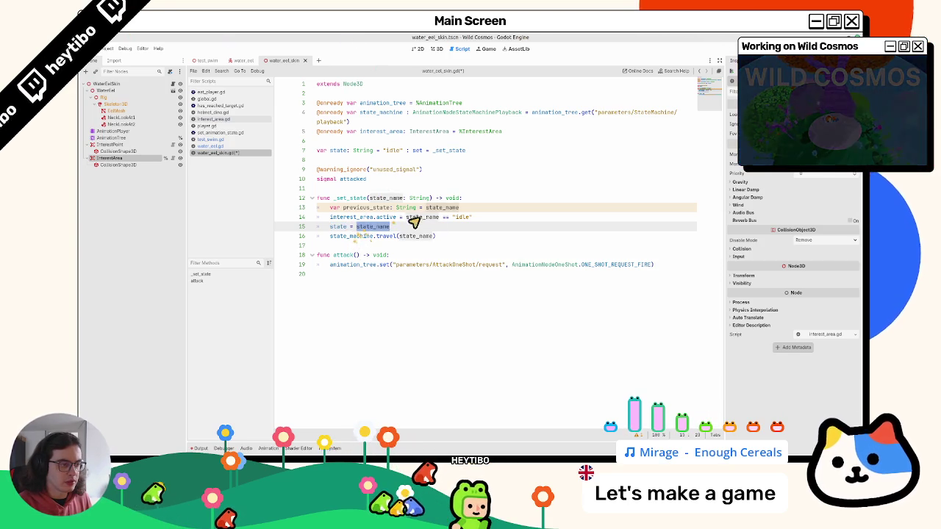
{"action": "left_click", "coordinate": [494, 218]}
{"action": "key", "text": "Return"}
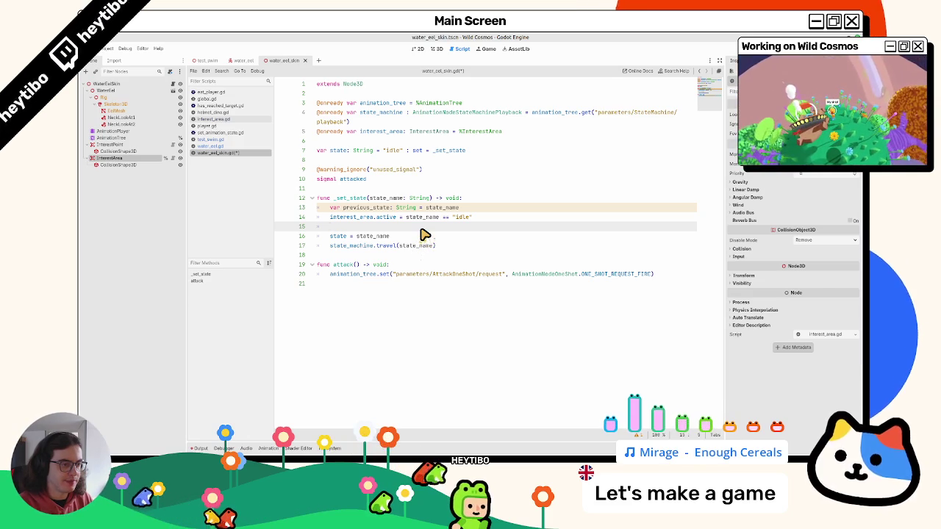
{"action": "key", "text": "Return"}
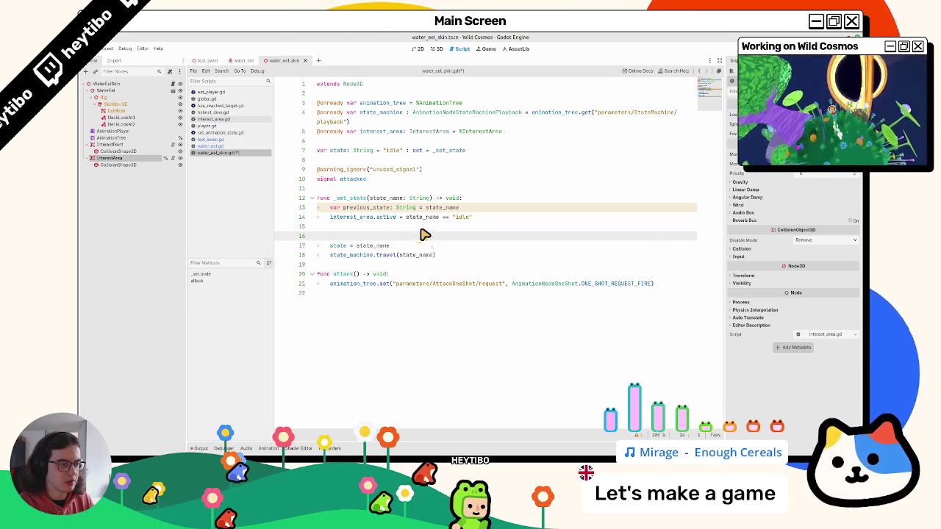
{"action": "key", "text": "Up"}
{"action": "key", "text": "Delete"}
{"action": "key", "text": "Down"}
{"action": "key", "text": "alt+Up"}
{"action": "key", "text": "alt+Up"}
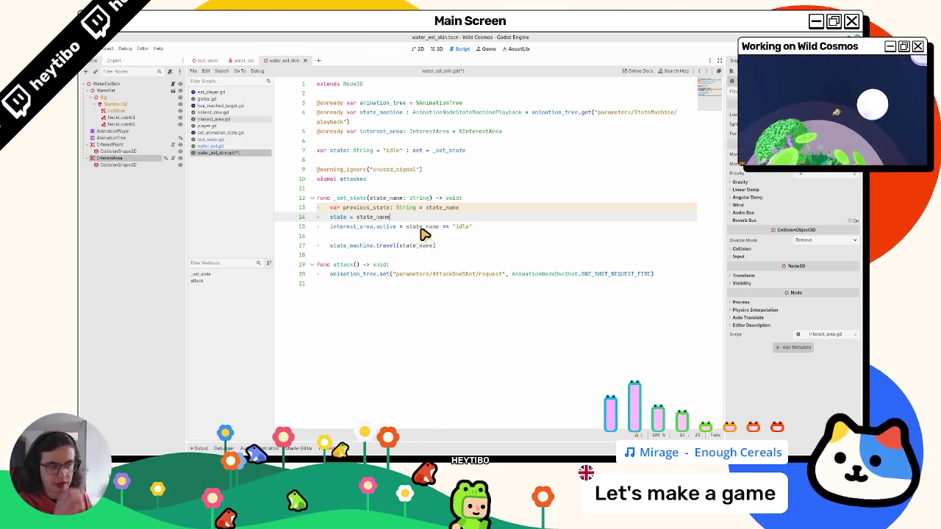
{"action": "key", "text": "Return"}
{"action": "key", "text": "Return"}
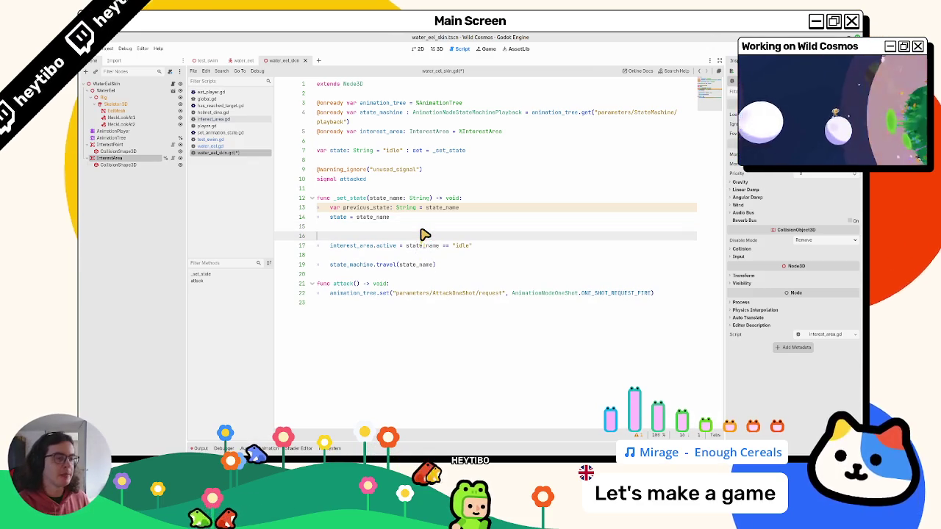
Add an if state == "idle": block and delete the old one-line interest_area assignment
{"action": "type", "text": "if stat"}
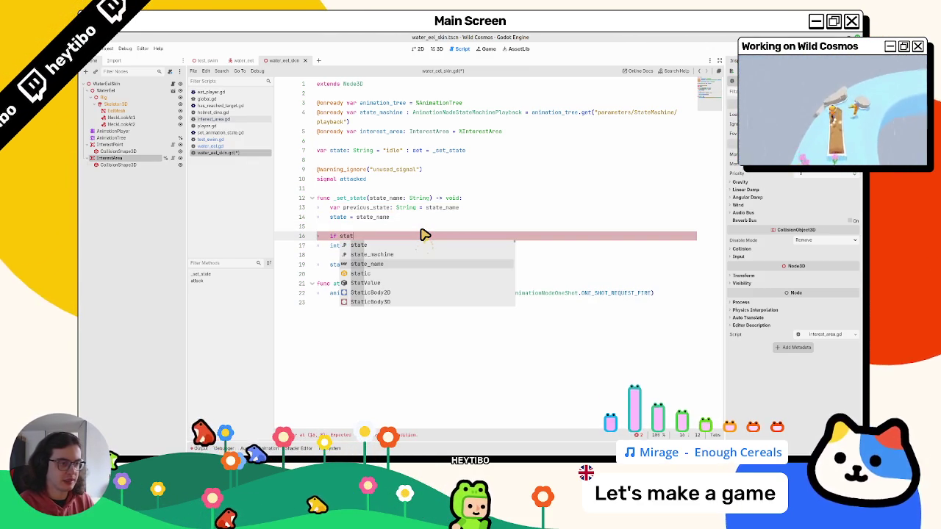
{"action": "key", "text": "Return"}
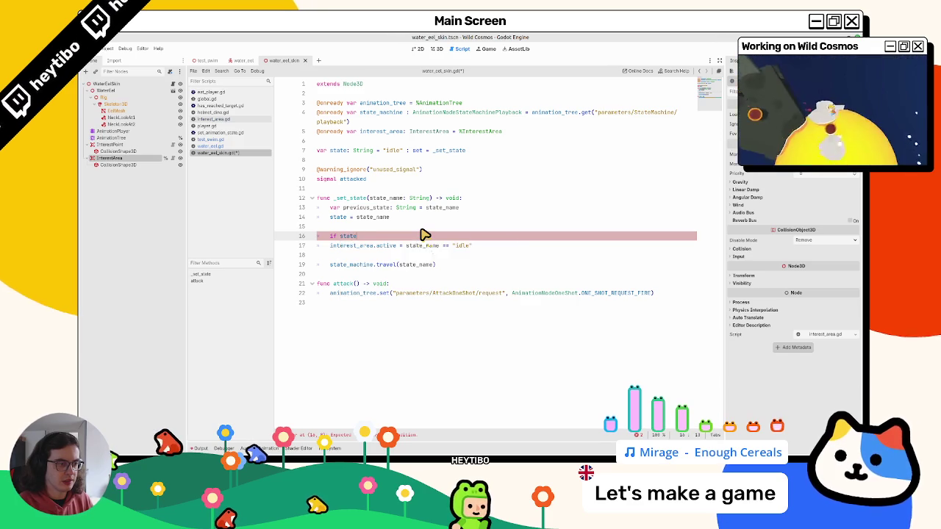
{"action": "type", "text": " == \"idle\""}
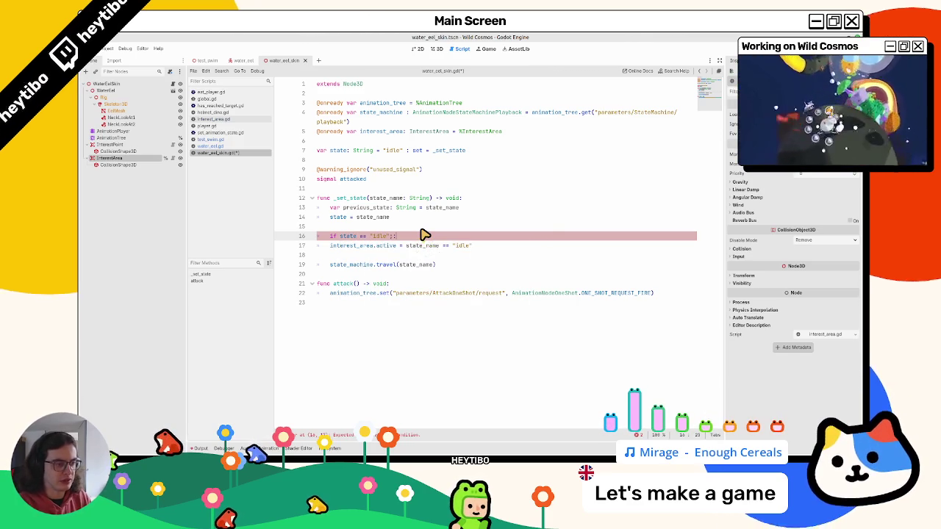
{"action": "type", "text": ":"}
{"action": "key", "text": "Return"}
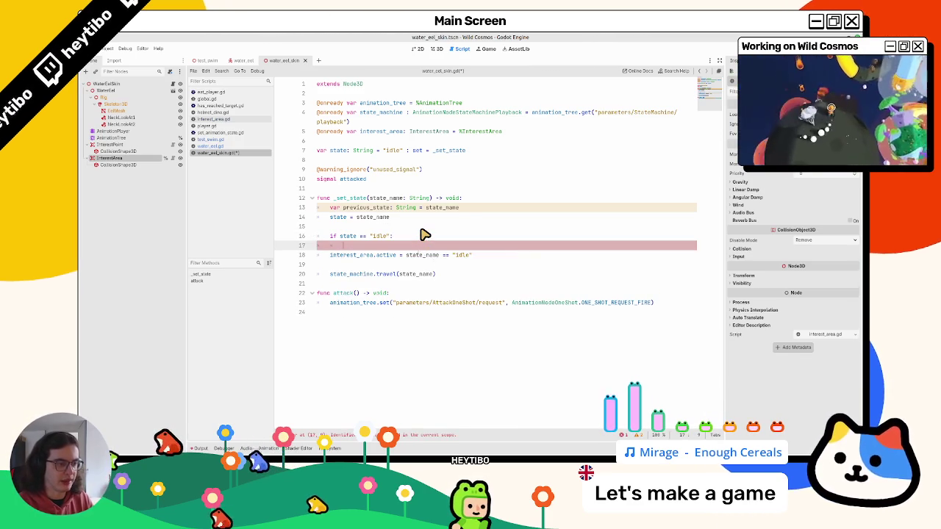
{"action": "mouse_move", "coordinate": [329, 255]}
{"action": "left_mouse_down"}
{"action": "mouse_move", "coordinate": [389, 260]}
{"action": "mouse_move", "coordinate": [410, 240]}
{"action": "left_mouse_up"}
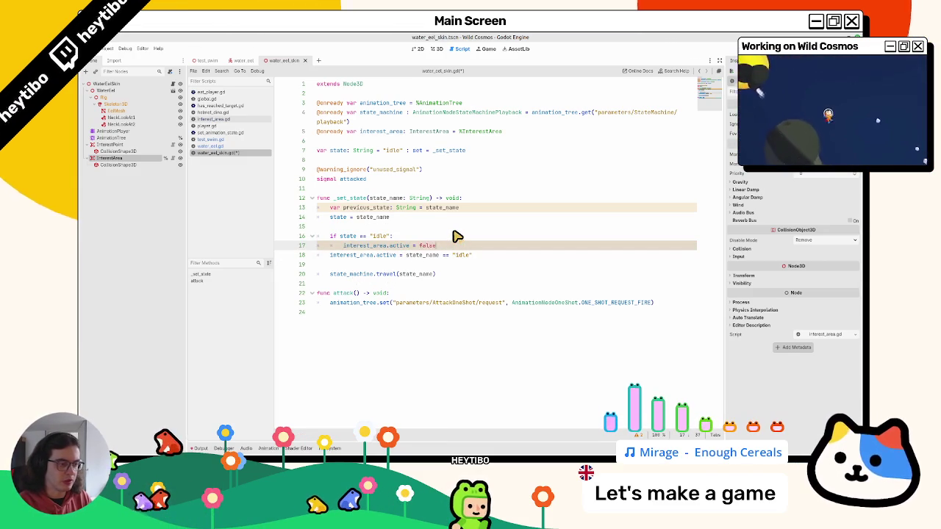
{"action": "key", "text": "ctrl+shift+k"}
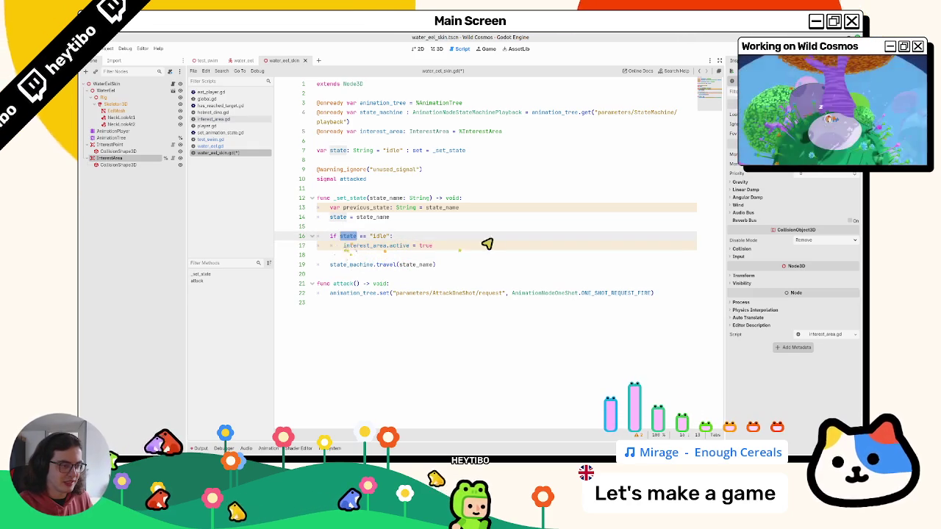
{"action": "left_click", "coordinate": [486, 250]}
Add an if previous_state == "idle": block setting interest_area.active = false
{"action": "key", "text": "Return"}
{"action": "type", "text": "i"}
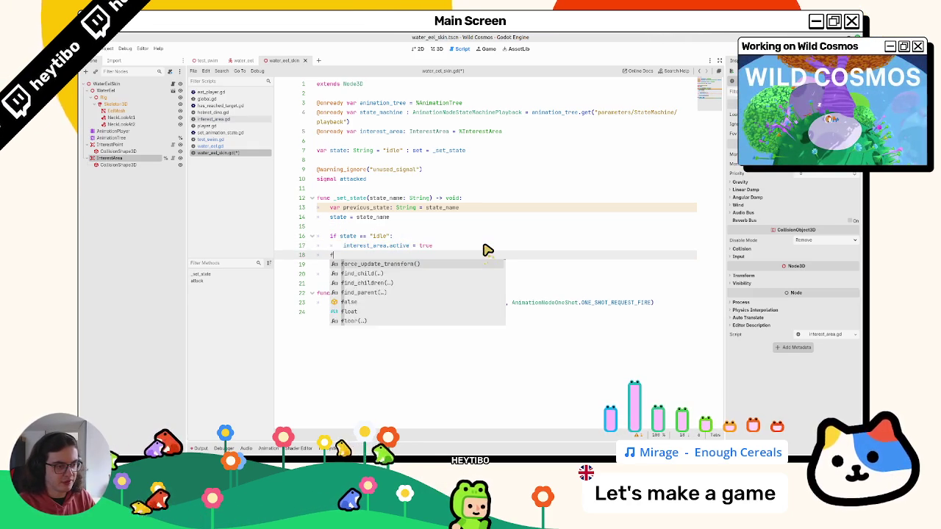
{"action": "key", "text": "Escape"}
{"action": "type", "text": "f pre"}
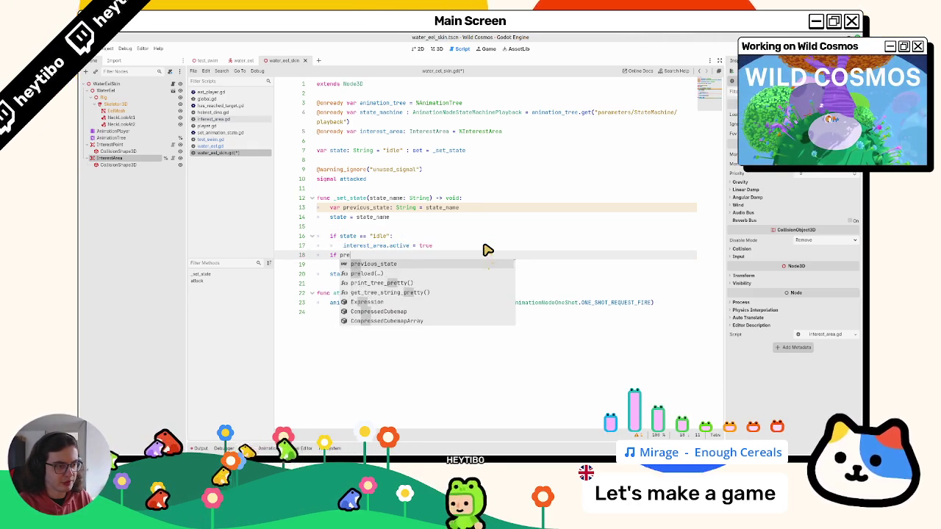
{"action": "type", "text": "vious_state == \"idle\":"}
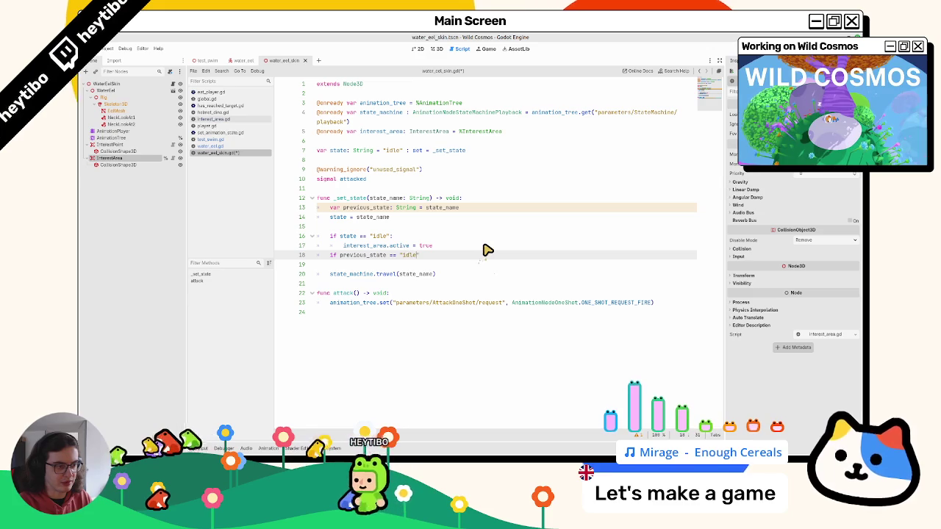
{"action": "key", "text": "Return"}
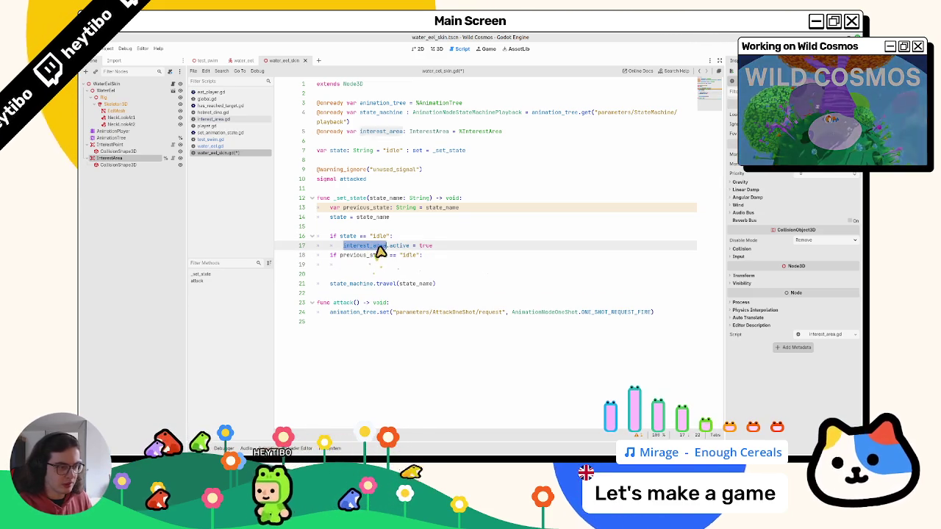
{"action": "type", "text": "interest_area.active = true"}
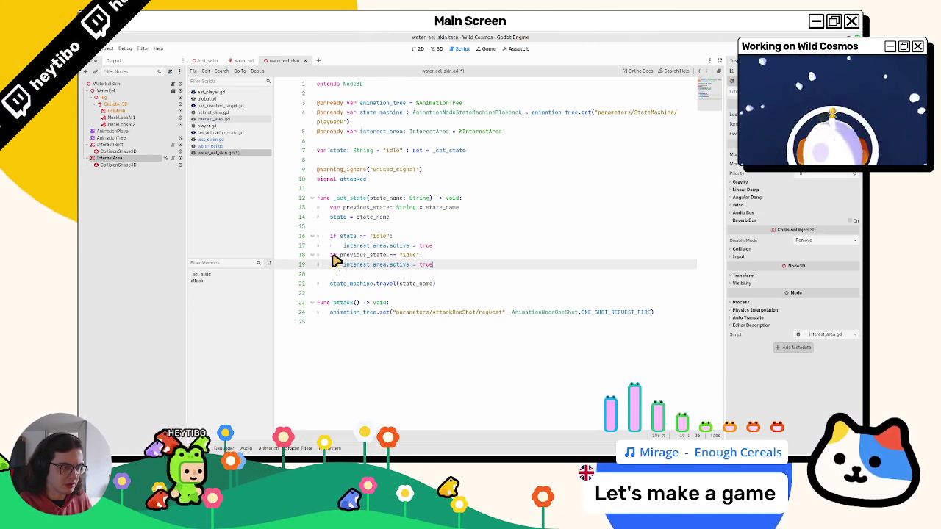
{"action": "double_click", "coordinate": [333, 255]}
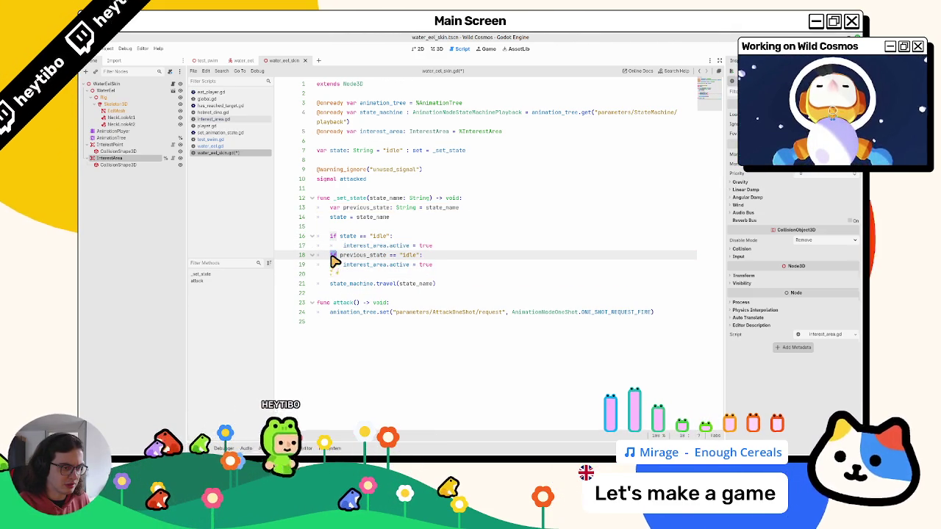
{"action": "double_click", "coordinate": [363, 257]}
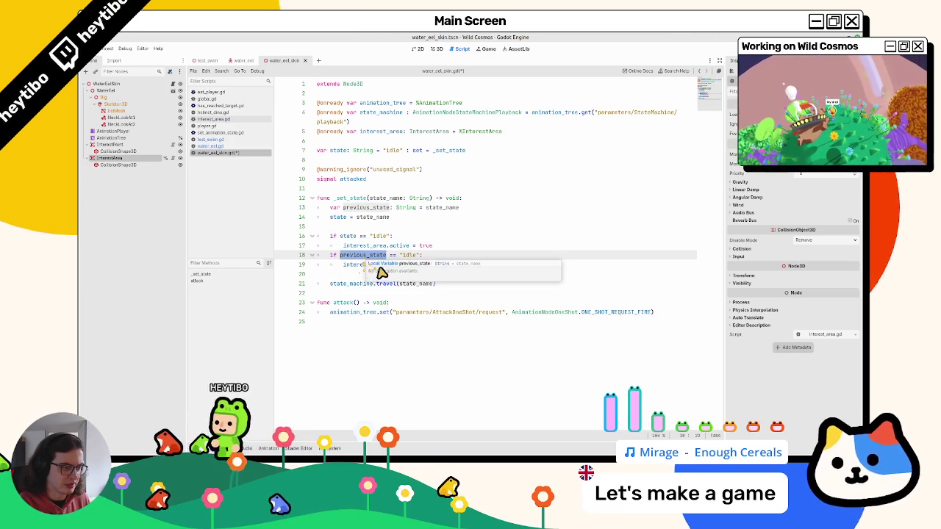
{"action": "double_click", "coordinate": [446, 266]}
{"action": "type", "text": "false"}
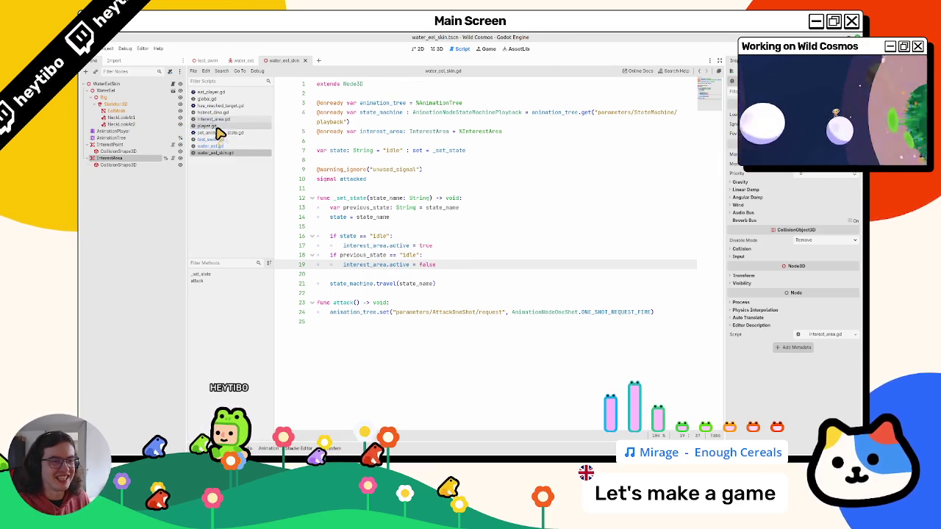
Glance at interest_area.gd, then return to water_eel_skin.gd
{"action": "left_click_drag", "start_coordinate": [214, 120], "coordinate": [236, 127]}
{"action": "mouse_move", "coordinate": [343, 243]}
{"action": "left_mouse_down"}
{"action": "mouse_move", "coordinate": [331, 229]}
{"action": "mouse_move", "coordinate": [376, 230]}
{"action": "left_mouse_up"}
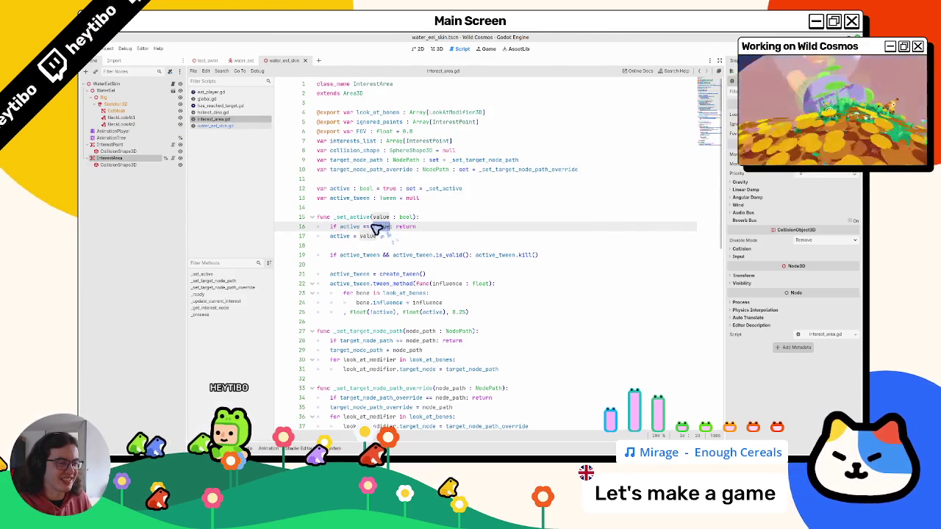
{"action": "left_click", "coordinate": [247, 127]}
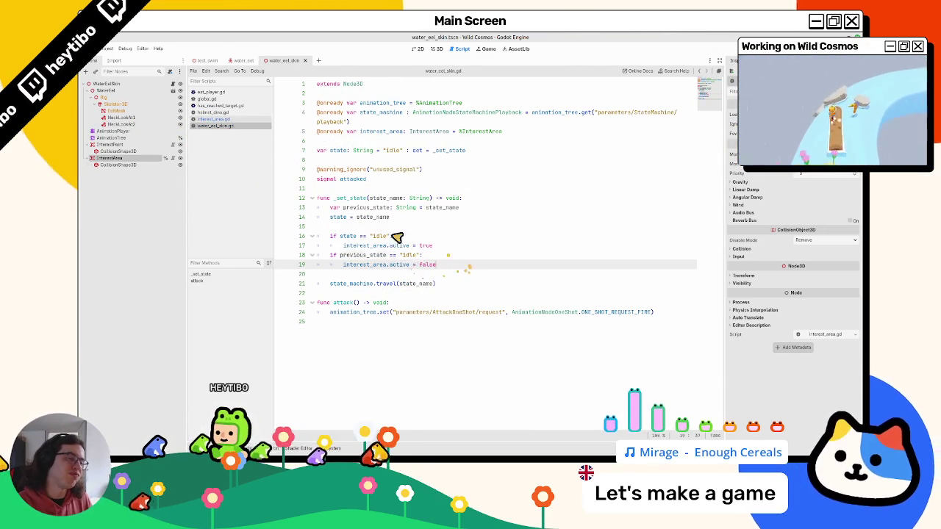
Undo and redo the recent _set_state edits to get back to its one-line assignment
{"action": "left_click_drag", "start_coordinate": [443, 266], "coordinate": [281, 242]}
{"action": "key", "text": "ctrl+z"}
{"action": "key", "text": "ctrl+z"}
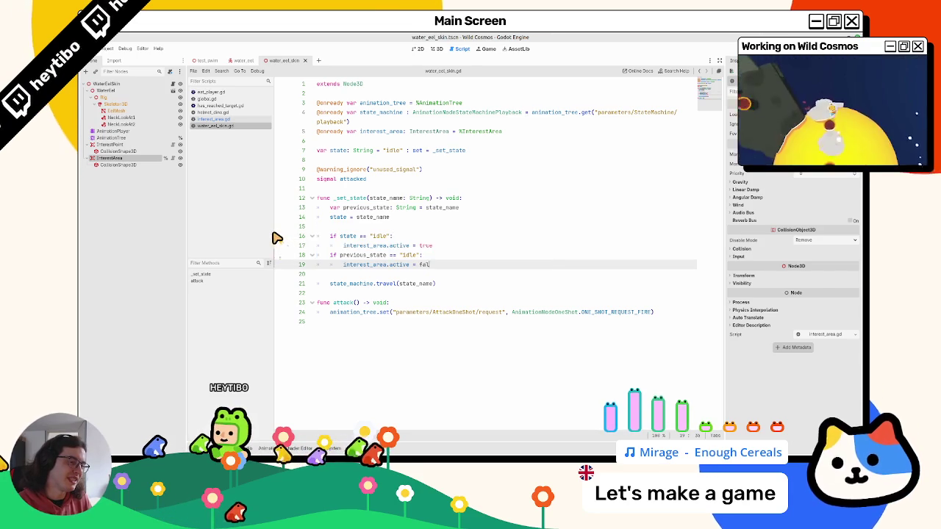
{"action": "key", "text": "ctrl+shift+z"}
{"action": "key", "text": "ctrl+shift+z"}
{"action": "key", "text": "ctrl+shift+z"}
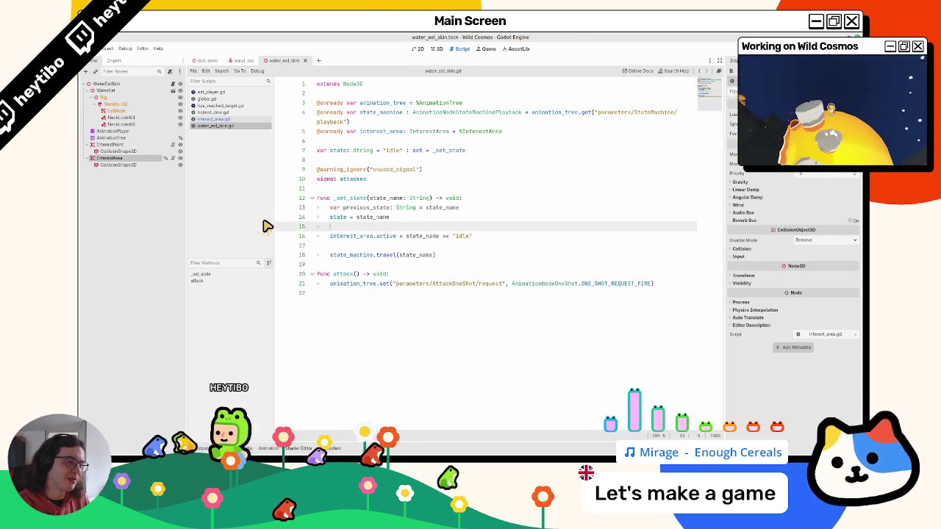
{"action": "key", "text": "ctrl+z"}
{"action": "key", "text": "ctrl+z"}
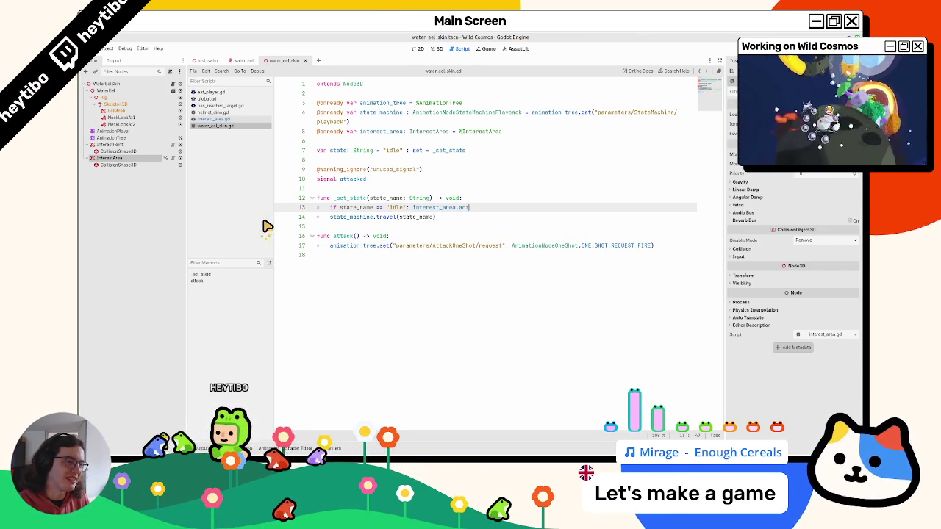
{"action": "key", "text": "ctrl+shift+z"}
{"action": "key", "text": "ctrl+shift+z"}
{"action": "key", "text": "ctrl+shift+z"}
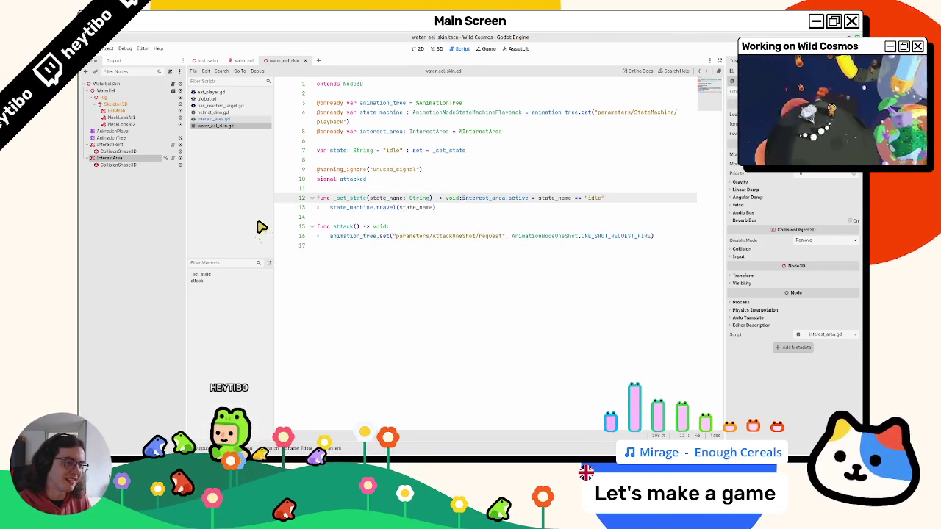
{"action": "key", "text": "ctrl+z"}
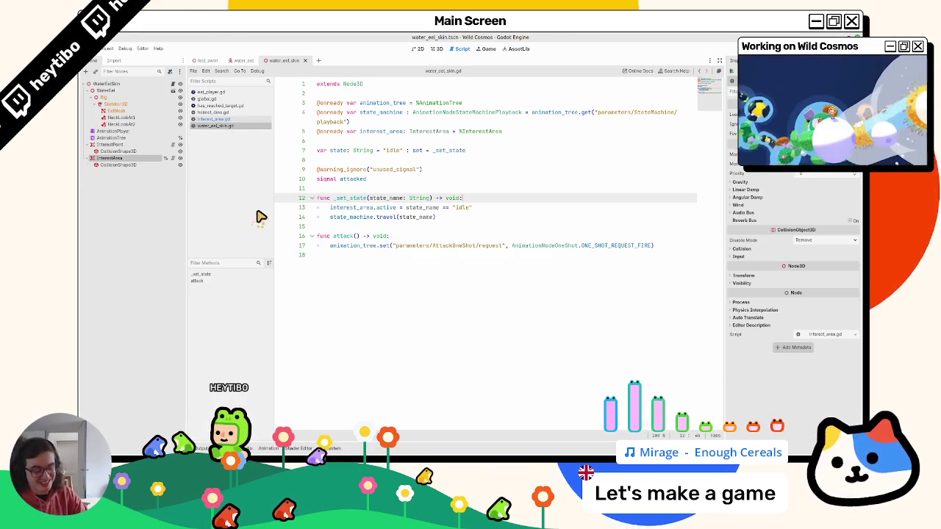
Add a new line 'state = state_name' in _set_state of water_eel_skin.gd
{"action": "key", "text": "Return"}
{"action": "type", "text": "state = s"}
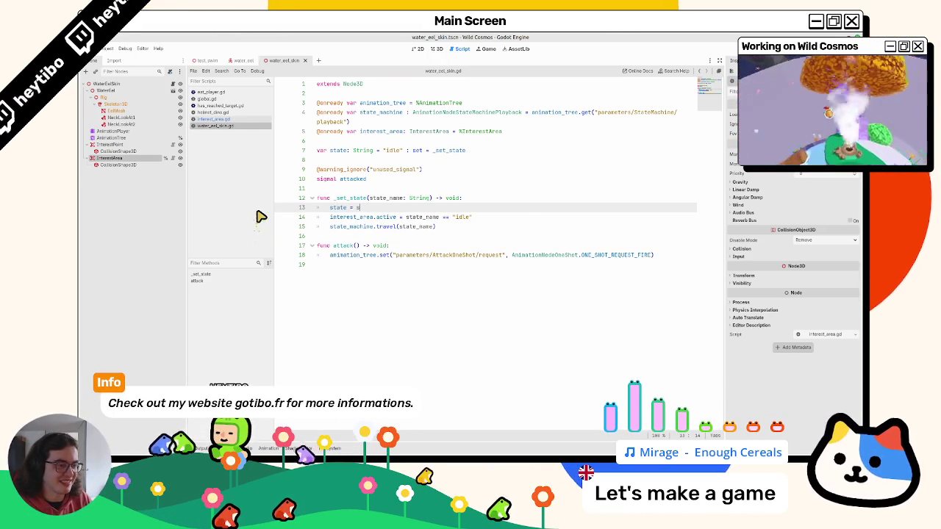
{"action": "type", "text": "t"}
{"action": "type", "text": "ate_n"}
{"action": "key", "text": "Return"}
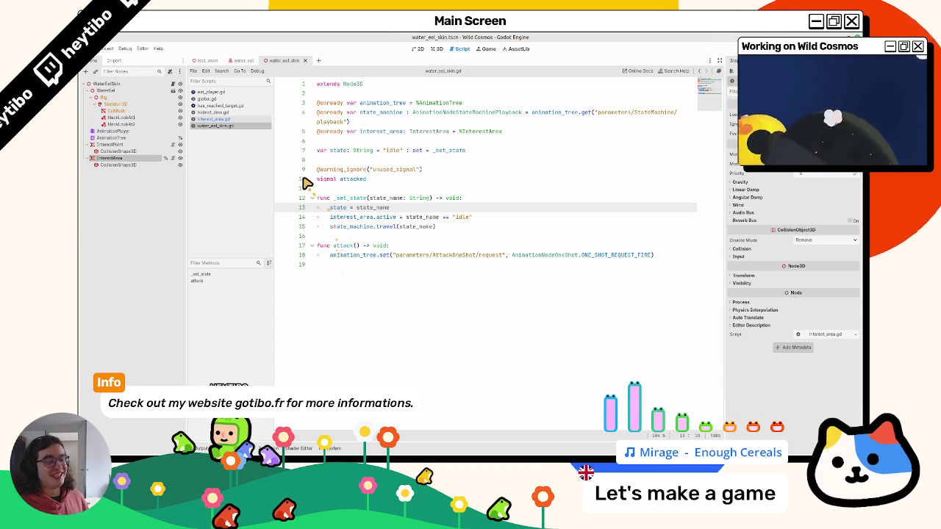
{"action": "left_click", "coordinate": [202, 59]}
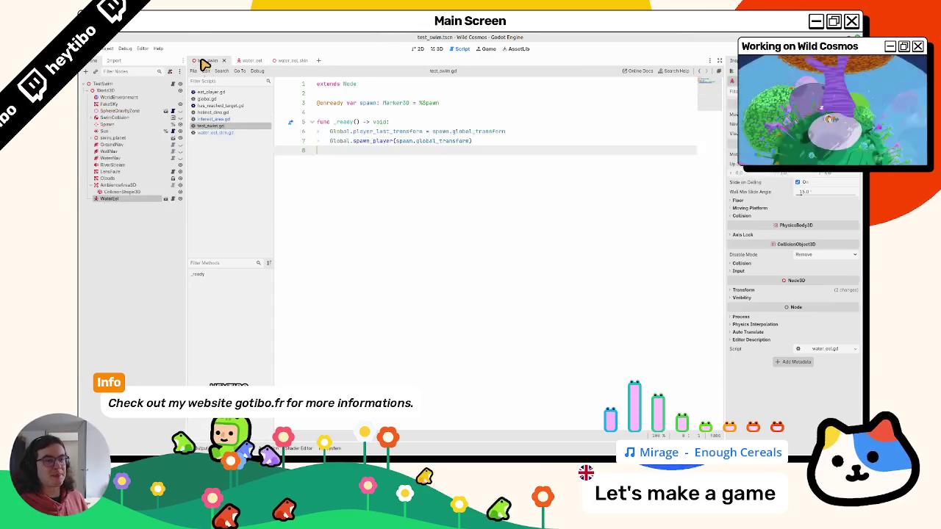
Run the test_swim scene with F6, maximize the game window, then stop it with F8
{"action": "key", "text": "F6"}
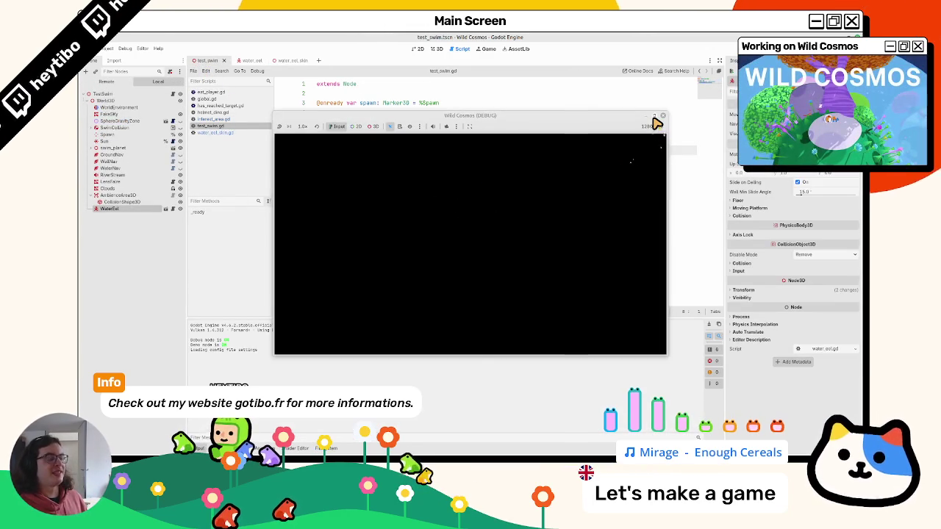
{"action": "left_click", "coordinate": [653, 116]}
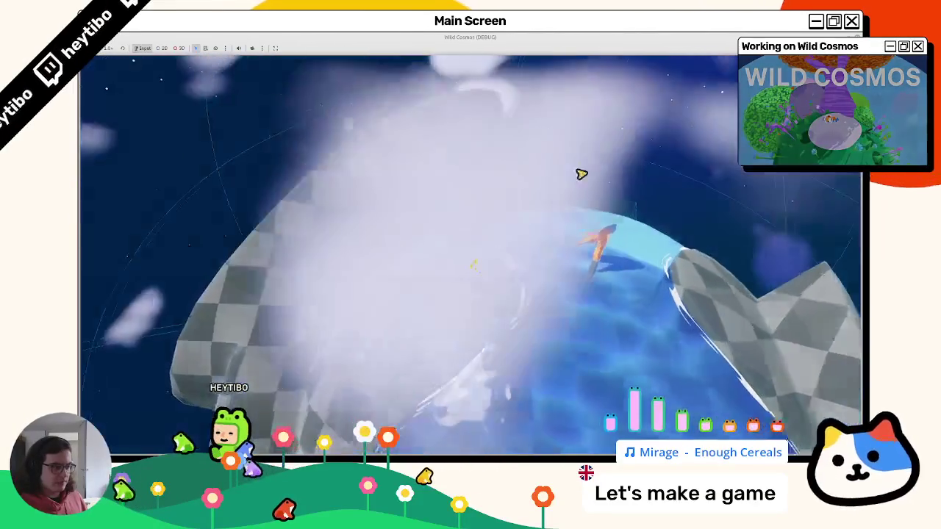
{"action": "key", "text": "F8"}
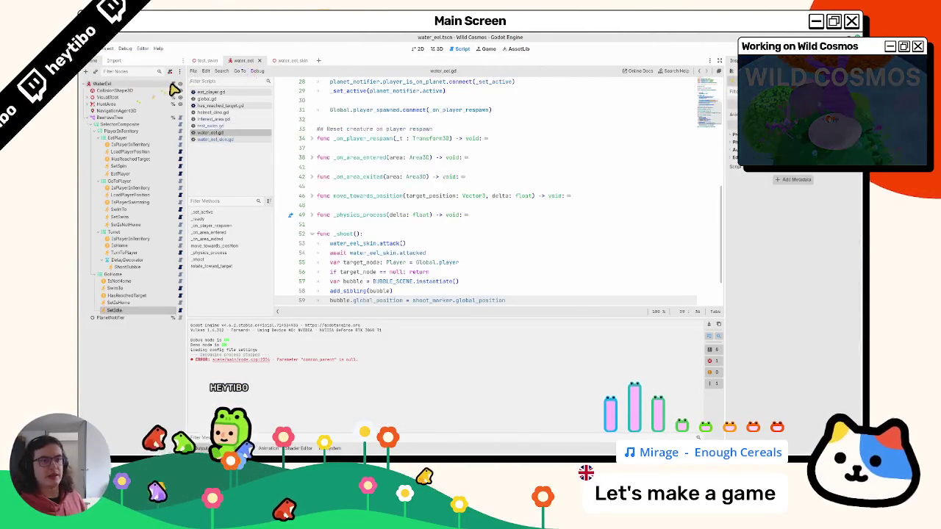
Search water_eel.gd and unfold the rotate_toward_target function
{"action": "left_click", "coordinate": [508, 229]}
{"action": "scroll", "coordinate": [510, 231], "scroll_direction": "down", "scroll_amount": 2}
{"action": "key", "text": "ctrl+f"}
{"action": "double_click", "coordinate": [366, 293]}
{"action": "left_click", "coordinate": [311, 294]}
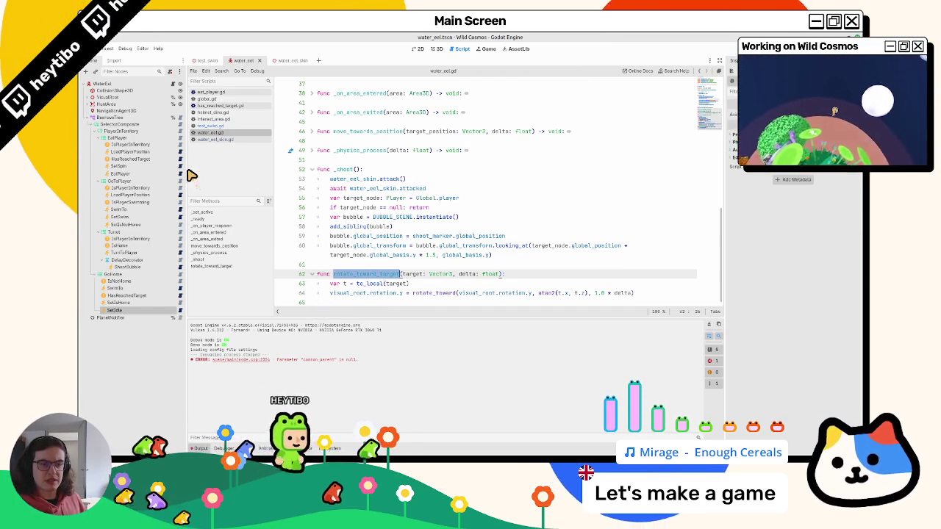
Inspect the rotate_toward_target call in turn_to_player.gd, then run the test_swim scene
{"action": "left_click", "coordinate": [181, 253]}
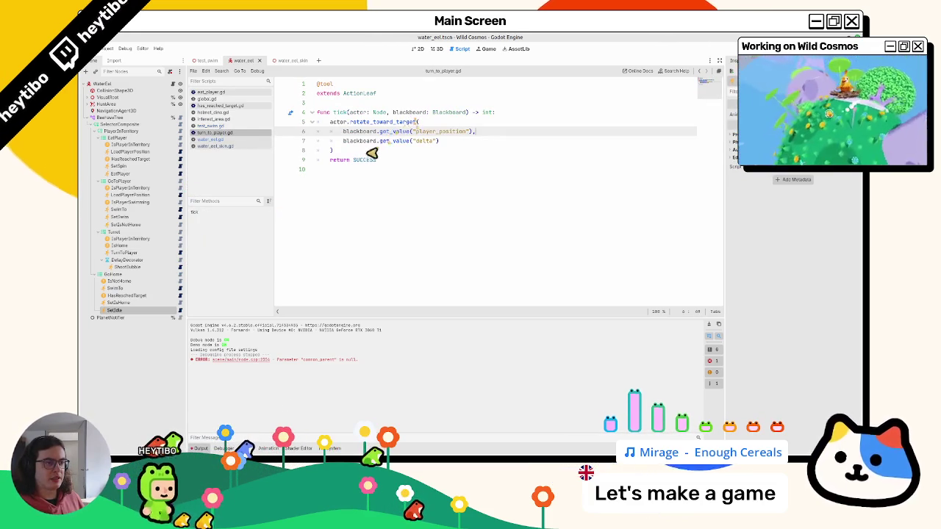
{"action": "key", "text": "ctrl+z"}
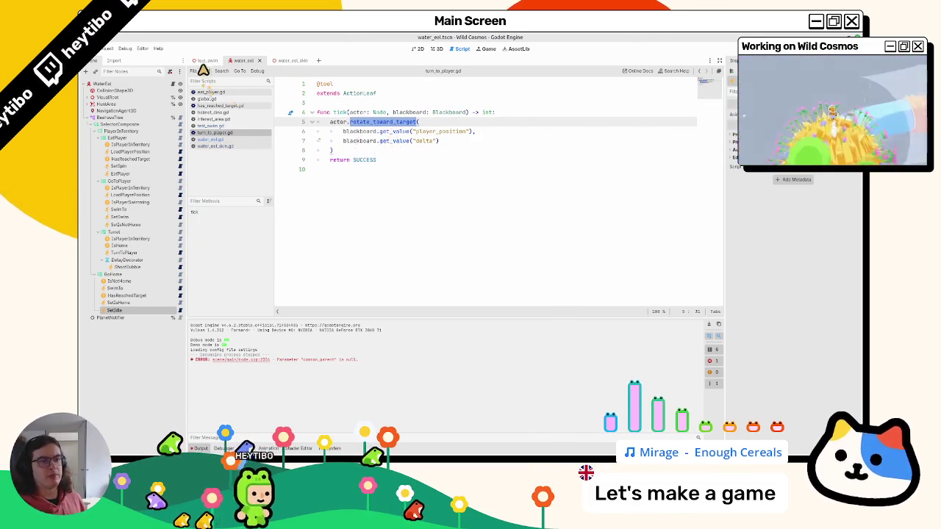
{"action": "left_click", "coordinate": [207, 60]}
{"action": "key", "text": "F6"}
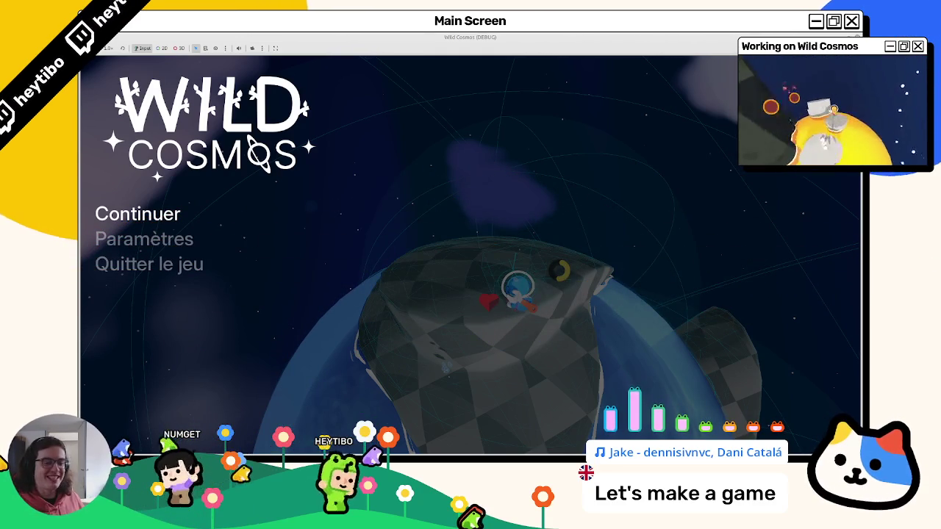
Start the game from the Wild Cosmos title menu with Enter and play the swim test
{"action": "key", "text": "Return"}
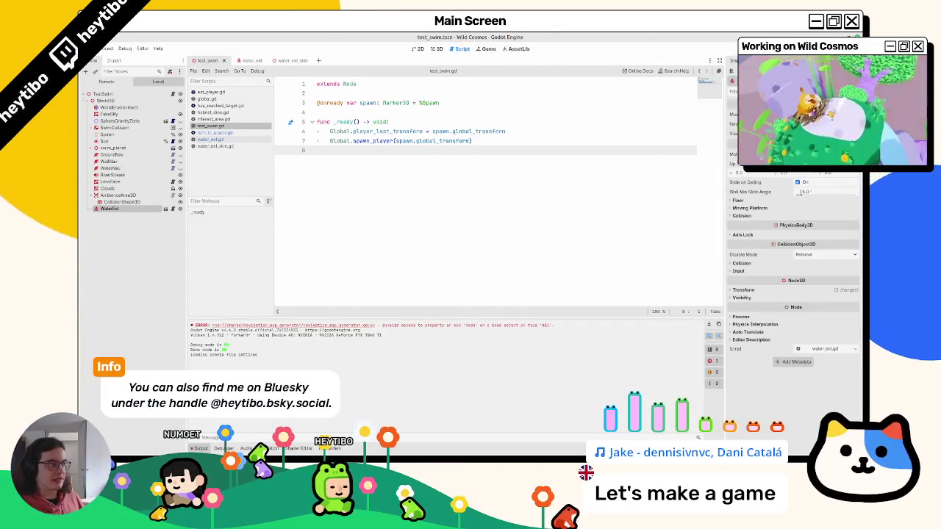
Open global.gd at spawn_player, then switch to the 3D view of test_swim
{"action": "left_click", "coordinate": [209, 99]}
{"action": "left_click", "coordinate": [207, 91]}
{"action": "left_click", "coordinate": [209, 99]}
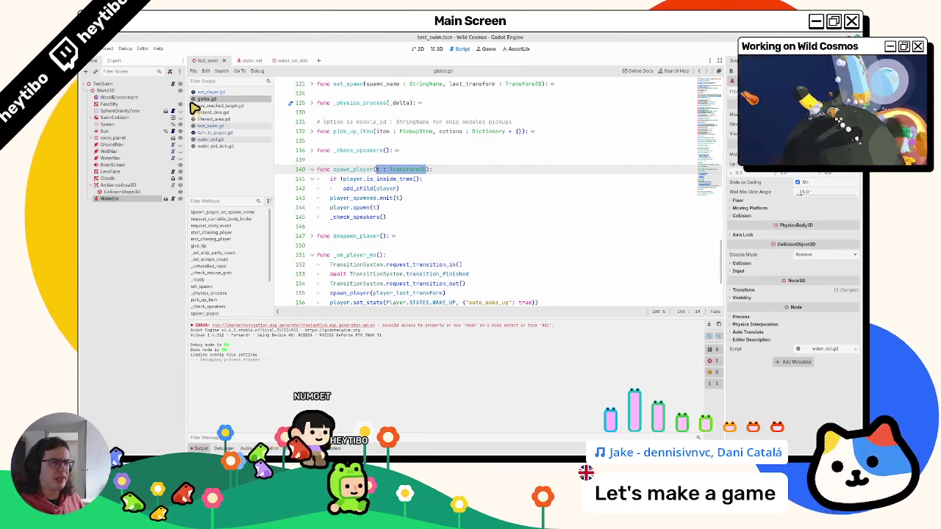
{"action": "left_click", "coordinate": [441, 47]}
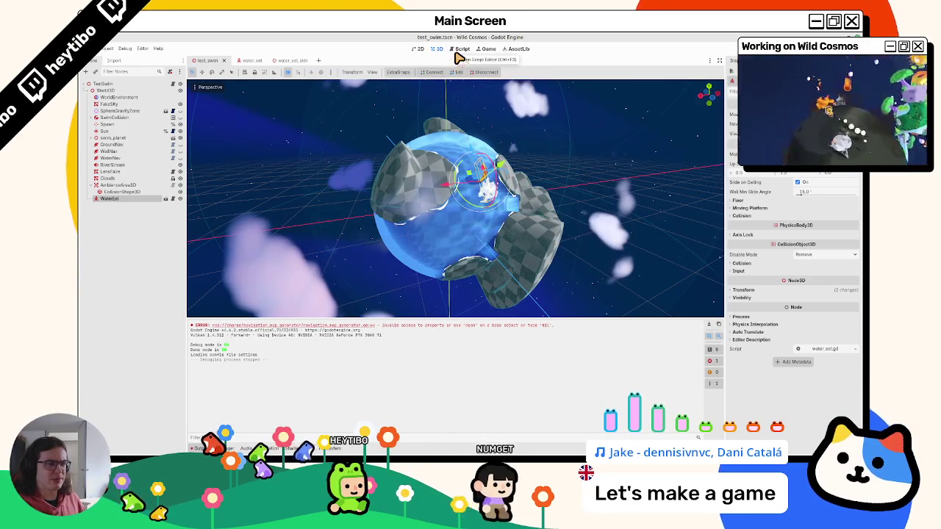
{"action": "key", "text": "F5"}
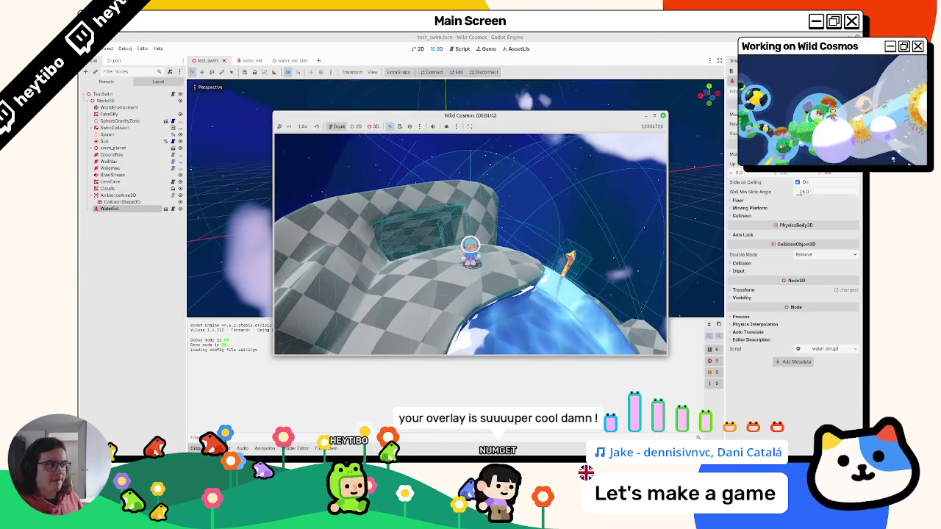
{"action": "key", "text": "F8"}
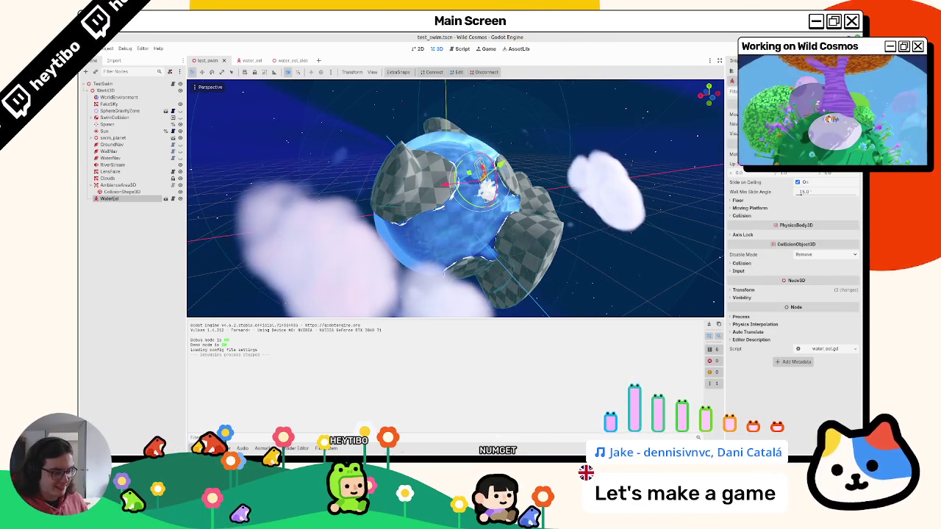
{"action": "key", "text": "ctrl+alt+t"}
{"action": "key", "text": "ctrl+d"}
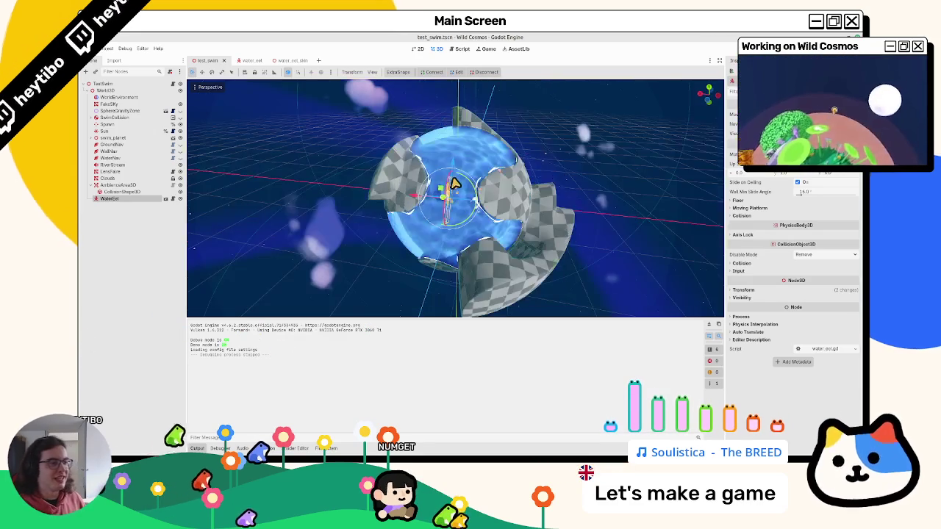
Orbit closer to the water sphere and hide WaterMesh under swim_planet
{"action": "scroll", "coordinate": [514, 169], "scroll_direction": "up", "scroll_amount": 5}
{"action": "scroll", "coordinate": [478, 177], "scroll_direction": "down", "scroll_amount": 5}
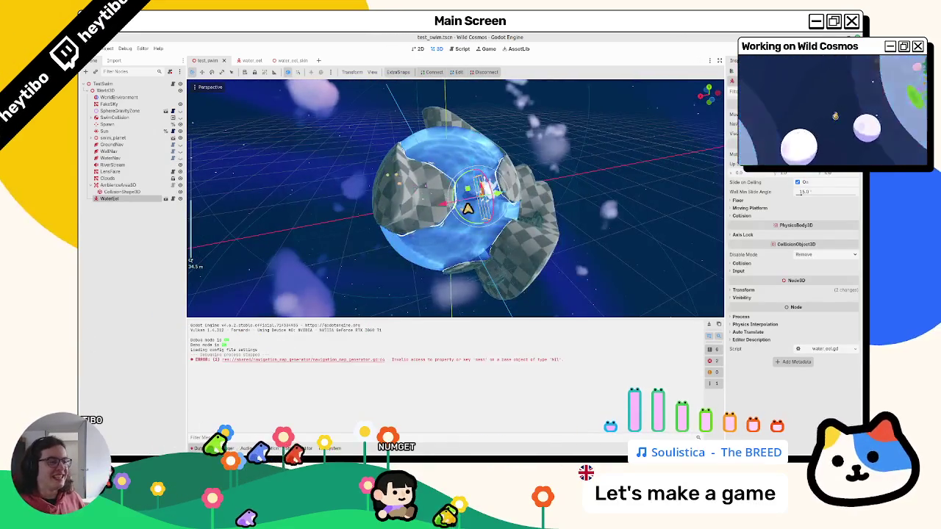
{"action": "mouse_move", "coordinate": [434, 198]}
{"action": "left_mouse_down"}
{"action": "mouse_move", "coordinate": [466, 255]}
{"action": "mouse_move", "coordinate": [484, 233]}
{"action": "mouse_move", "coordinate": [497, 247]}
{"action": "mouse_move", "coordinate": [510, 243]}
{"action": "mouse_move", "coordinate": [424, 236]}
{"action": "left_mouse_up"}
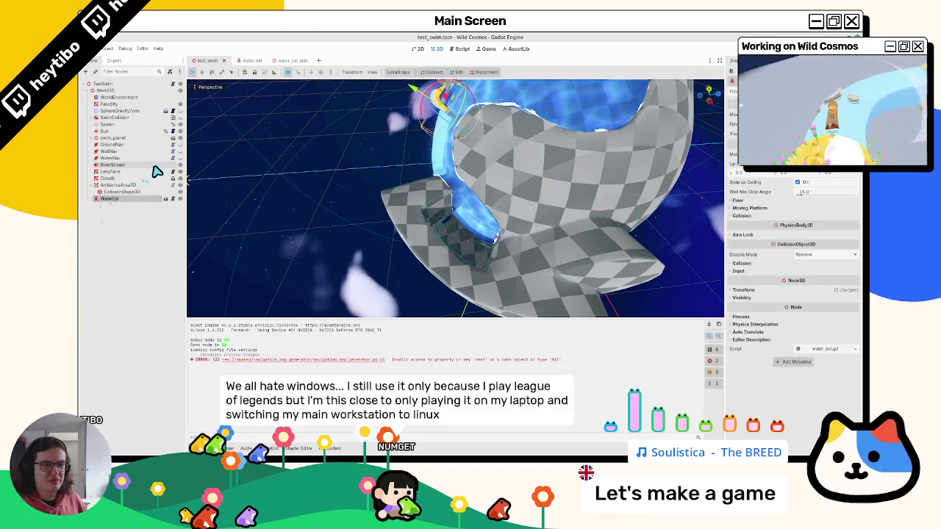
{"action": "left_click", "coordinate": [91, 138]}
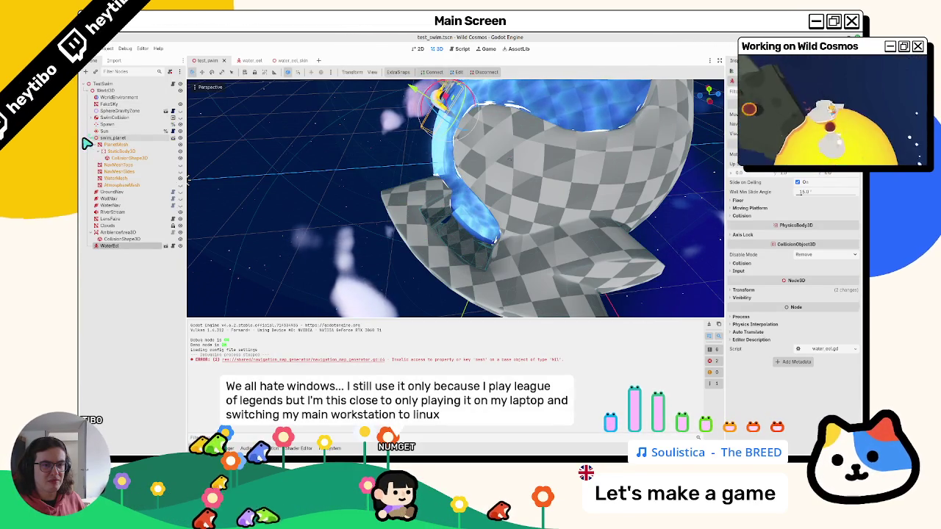
{"action": "left_click", "coordinate": [180, 179]}
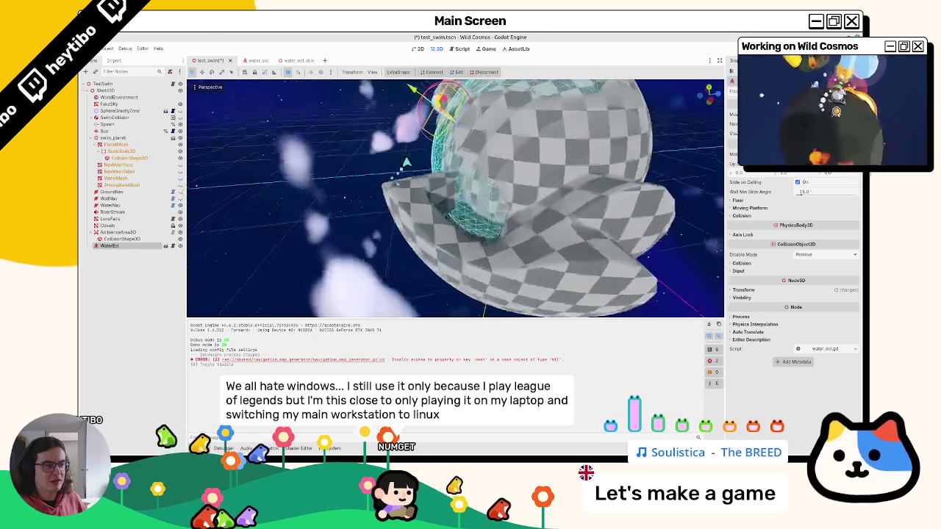
Orbit around the planet dome and turn WaterMesh visibility back on
{"action": "scroll", "coordinate": [437, 161], "scroll_direction": "up", "scroll_amount": 5}
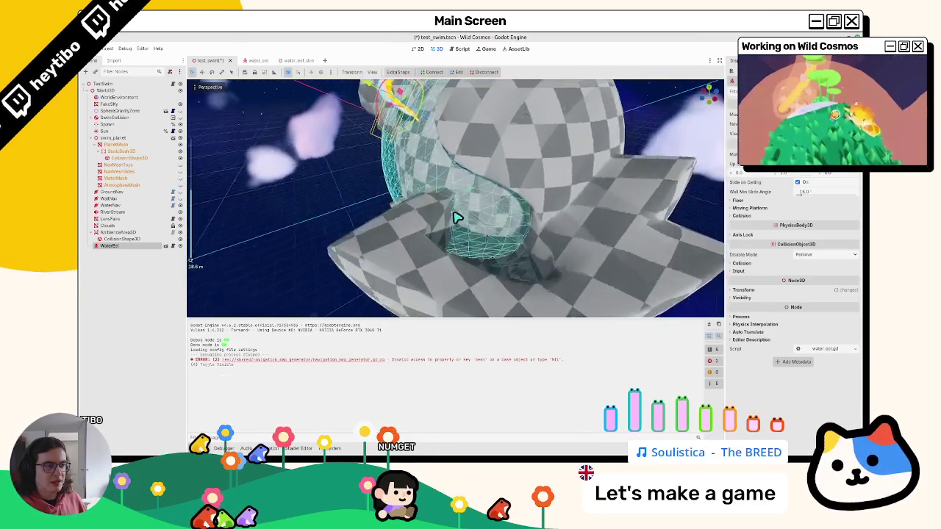
{"action": "mouse_move", "coordinate": [504, 236]}
{"action": "left_mouse_down"}
{"action": "mouse_move", "coordinate": [536, 179]}
{"action": "mouse_move", "coordinate": [495, 272]}
{"action": "mouse_move", "coordinate": [427, 258]}
{"action": "left_mouse_up"}
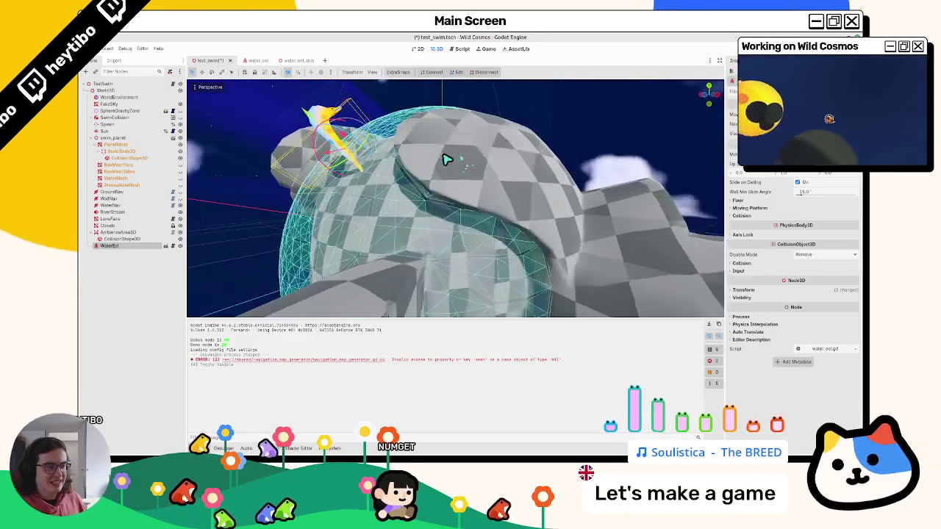
{"action": "scroll", "coordinate": [447, 159], "scroll_direction": "down", "scroll_amount": 10}
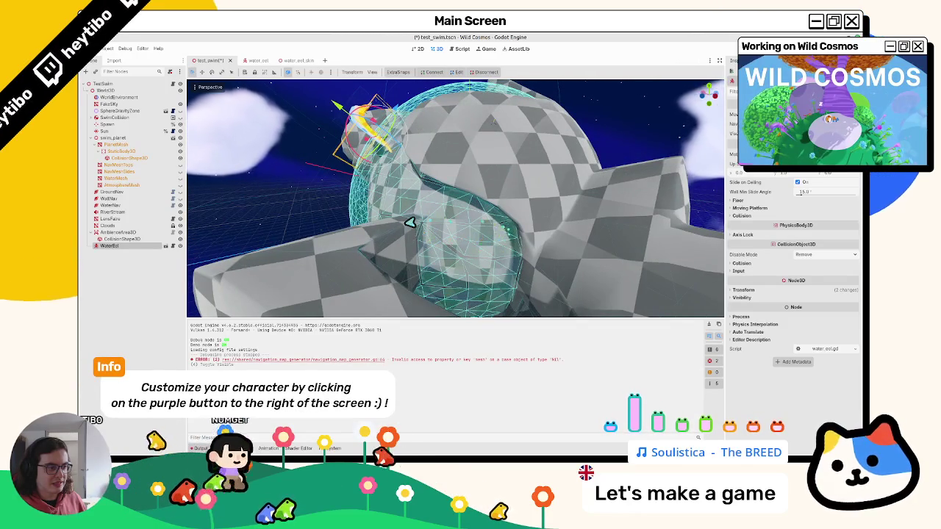
{"action": "left_click", "coordinate": [481, 225]}
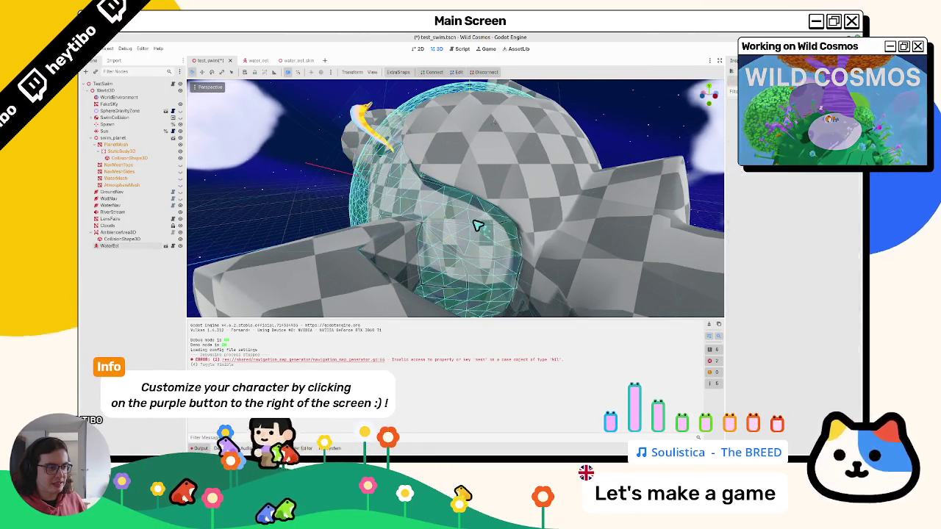
{"action": "mouse_move", "coordinate": [443, 235]}
{"action": "left_mouse_down"}
{"action": "mouse_move", "coordinate": [466, 267]}
{"action": "mouse_move", "coordinate": [445, 248]}
{"action": "mouse_move", "coordinate": [479, 222]}
{"action": "mouse_move", "coordinate": [453, 185]}
{"action": "mouse_move", "coordinate": [411, 250]}
{"action": "mouse_move", "coordinate": [441, 214]}
{"action": "mouse_move", "coordinate": [354, 189]}
{"action": "mouse_move", "coordinate": [351, 206]}
{"action": "left_mouse_up"}
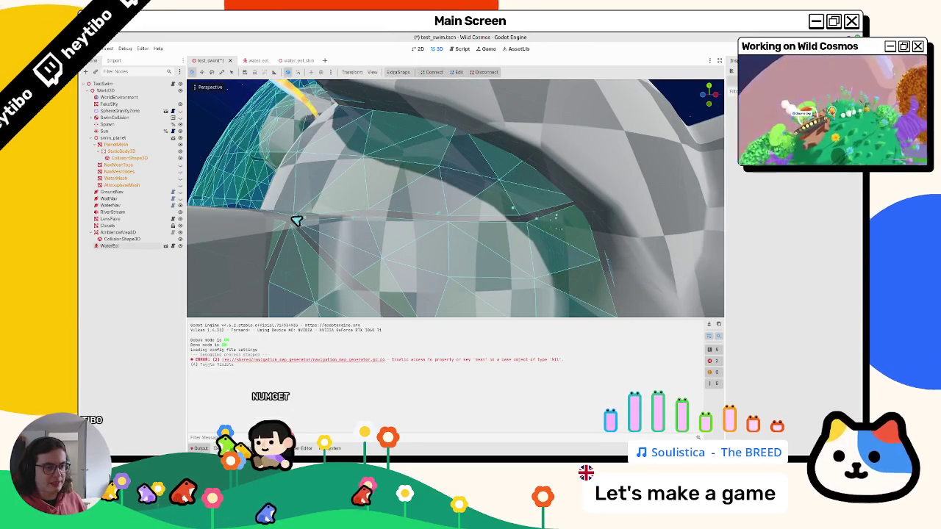
{"action": "left_click_drag", "start_coordinate": [335, 260], "coordinate": [351, 250]}
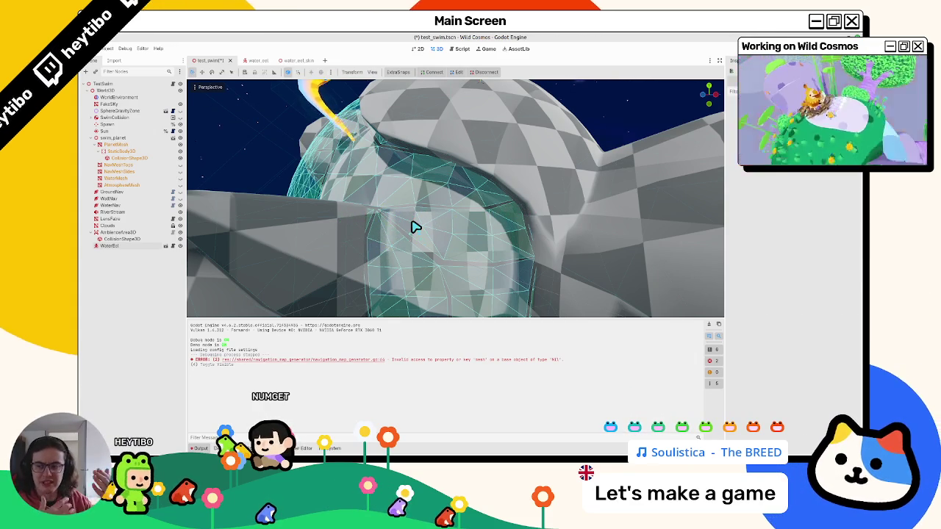
{"action": "scroll", "coordinate": [381, 222], "scroll_direction": "up", "scroll_amount": 5}
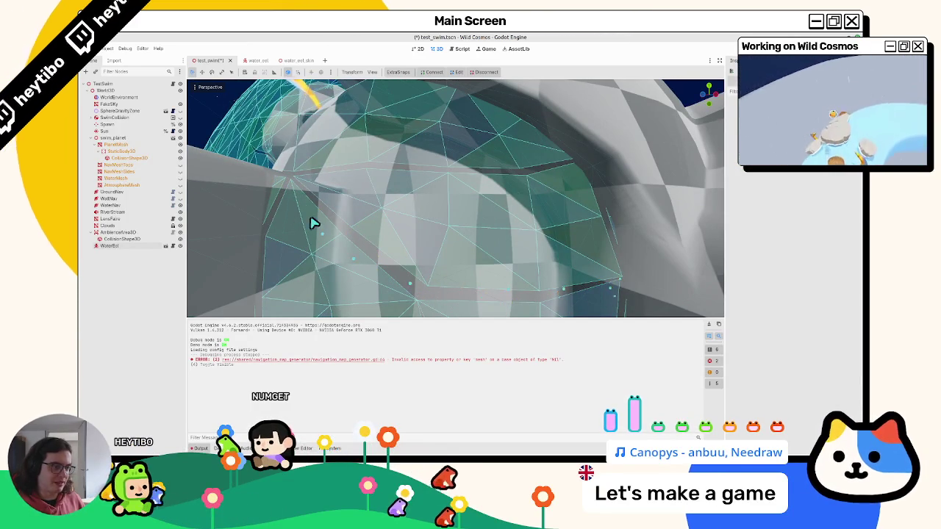
{"action": "scroll", "coordinate": [478, 191], "scroll_direction": "down", "scroll_amount": 5}
{"action": "mouse_move", "coordinate": [445, 204]}
{"action": "left_mouse_down"}
{"action": "mouse_move", "coordinate": [446, 227]}
{"action": "mouse_move", "coordinate": [480, 224]}
{"action": "mouse_move", "coordinate": [466, 235]}
{"action": "mouse_move", "coordinate": [542, 220]}
{"action": "mouse_move", "coordinate": [559, 174]}
{"action": "mouse_move", "coordinate": [573, 218]}
{"action": "mouse_move", "coordinate": [430, 281]}
{"action": "mouse_move", "coordinate": [462, 273]}
{"action": "mouse_move", "coordinate": [474, 289]}
{"action": "left_mouse_up"}
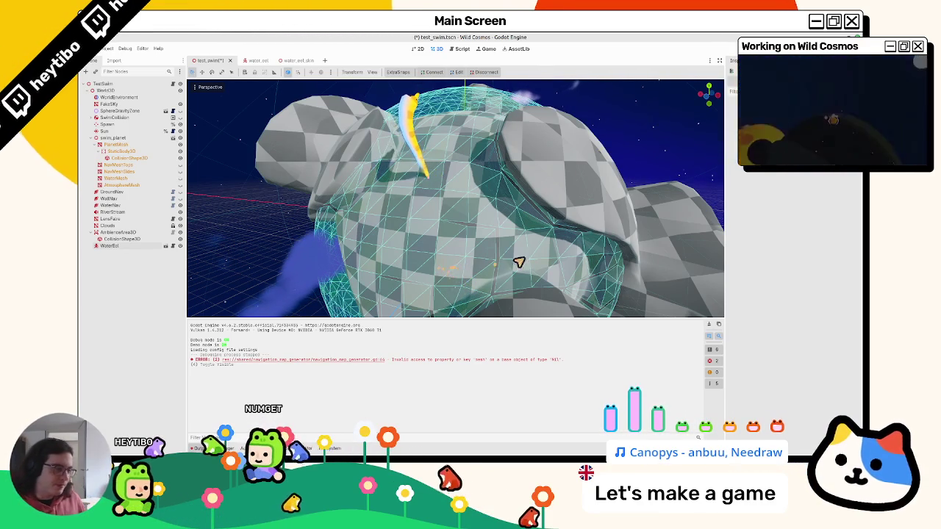
{"action": "scroll", "coordinate": [525, 252], "scroll_direction": "down", "scroll_amount": 3}
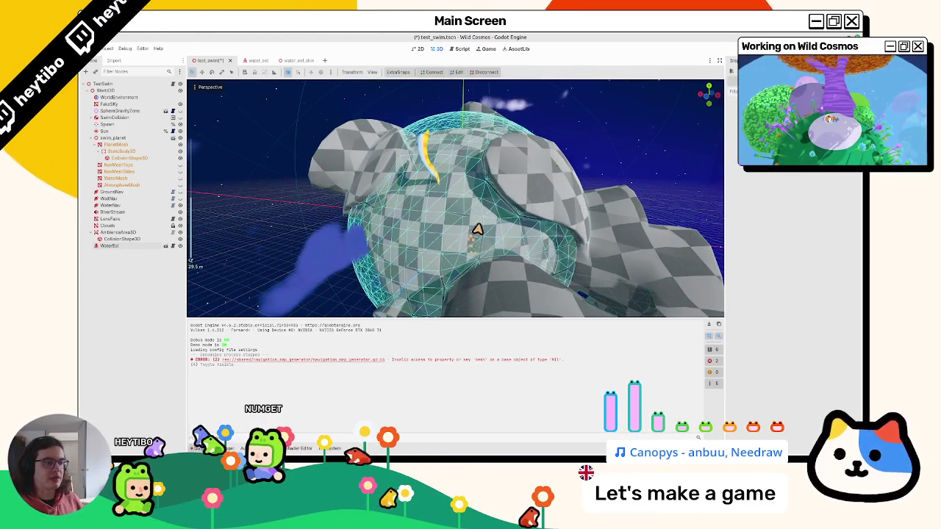
{"action": "scroll", "coordinate": [507, 254], "scroll_direction": "up", "scroll_amount": 3}
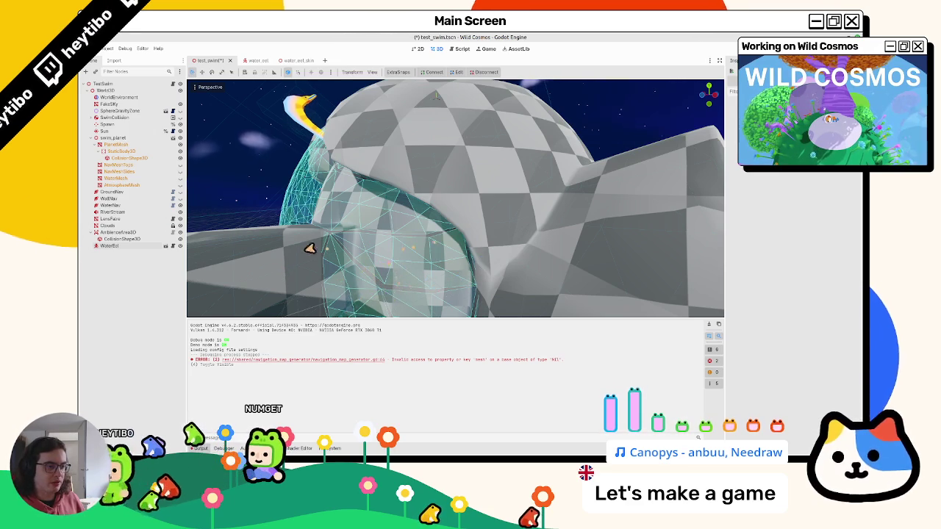
{"action": "left_click", "coordinate": [179, 185]}
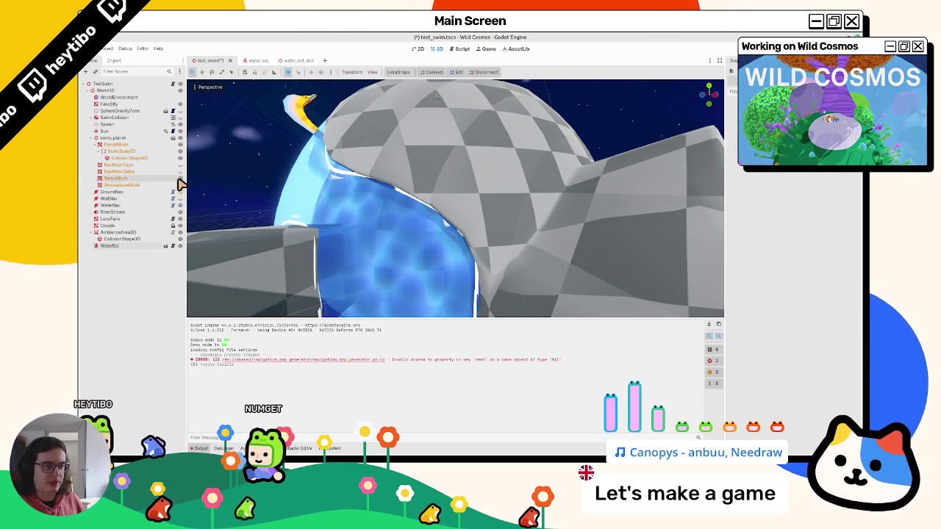
Save and run the swim test scene, then return to the editor
{"action": "key", "text": "F6"}
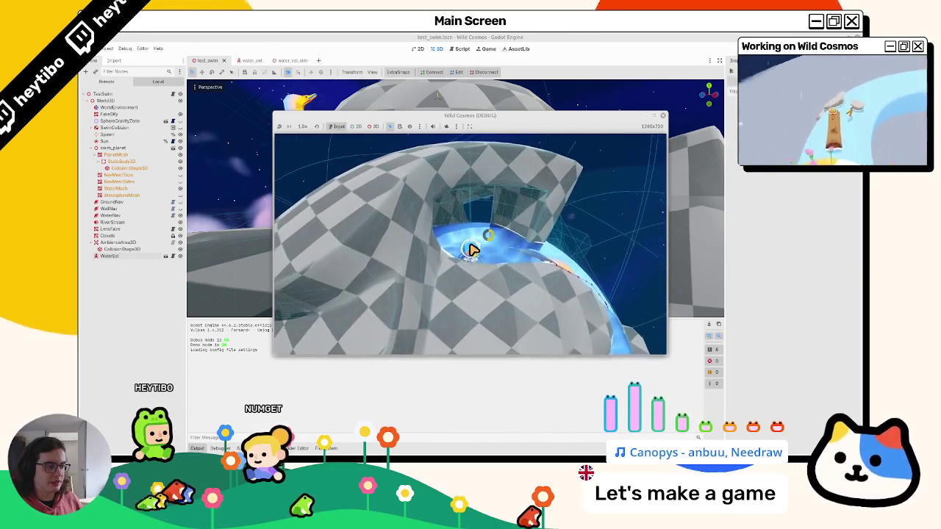
{"action": "key", "text": "alt+Tab"}
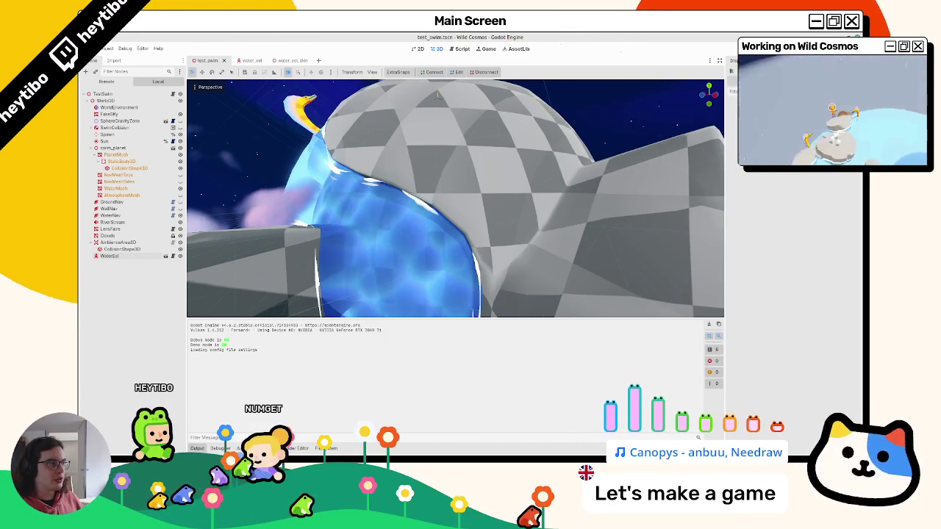
{"action": "left_click", "coordinate": [248, 61]}
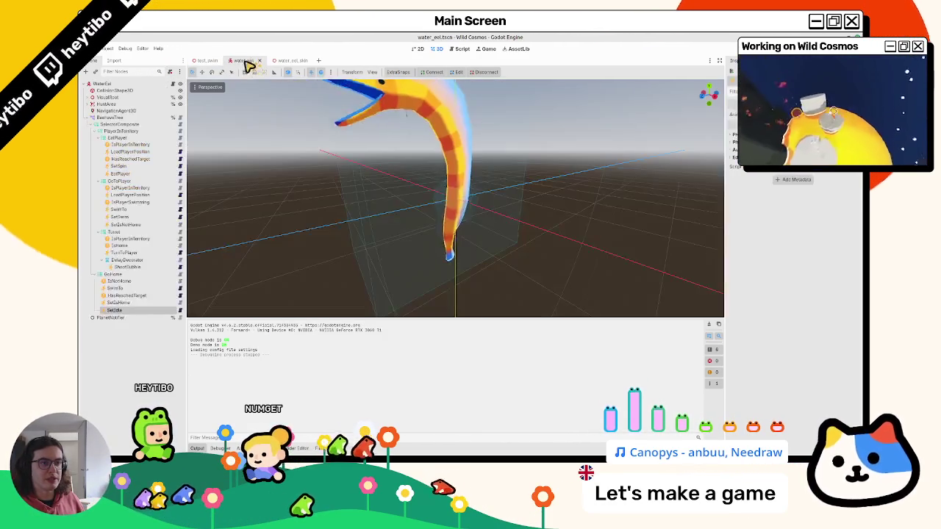
Open new_creature.gd, close the four other open scripts, and widen the code area
{"action": "left_click", "coordinate": [170, 83]}
{"action": "scroll", "coordinate": [437, 139], "scroll_direction": "up", "scroll_amount": 15}
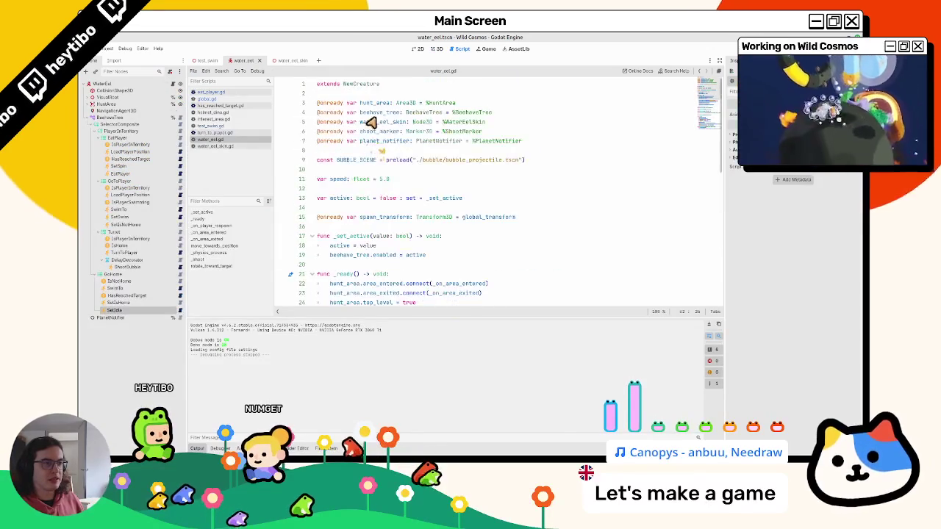
{"action": "left_click", "coordinate": [364, 87], "text": "ctrl"}
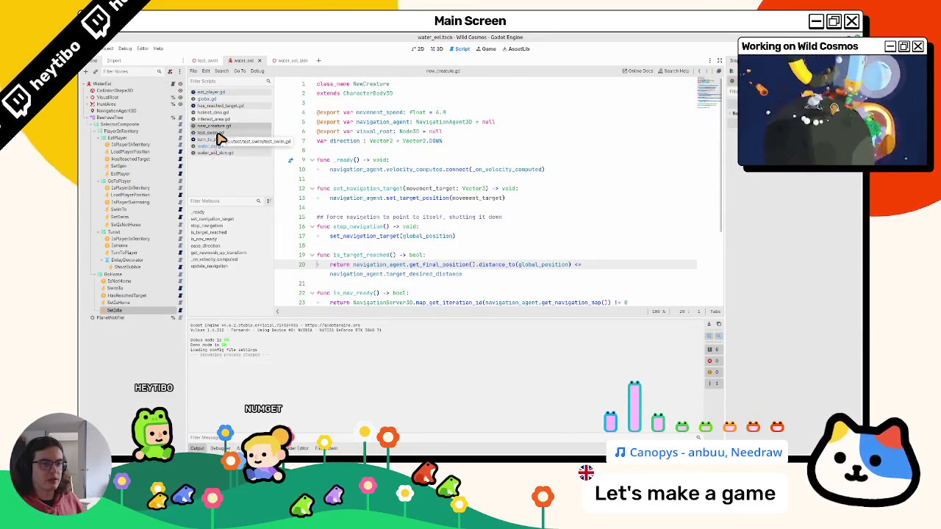
{"action": "middle_click", "coordinate": [219, 139]}
{"action": "middle_click", "coordinate": [219, 138]}
{"action": "middle_click", "coordinate": [216, 132]}
{"action": "middle_click", "coordinate": [206, 94]}
{"action": "middle_click", "coordinate": [206, 93]}
{"action": "middle_click", "coordinate": [210, 93]}
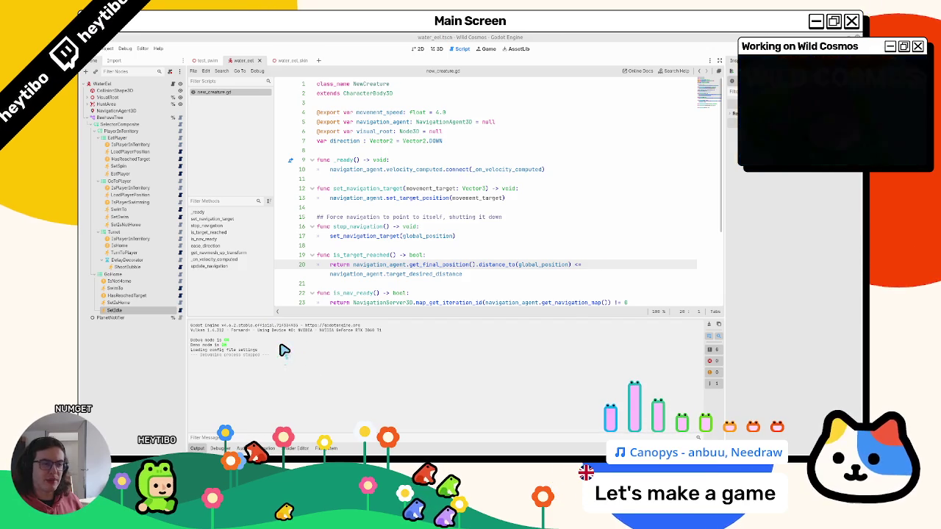
{"action": "scroll", "coordinate": [386, 268], "scroll_direction": "down", "scroll_amount": 2}
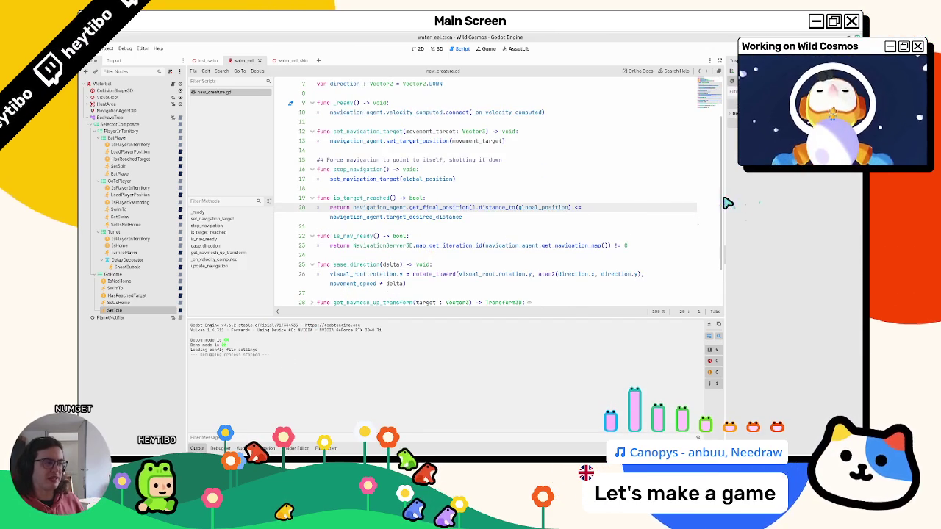
{"action": "left_click_drag", "start_coordinate": [727, 203], "coordinate": [792, 206]}
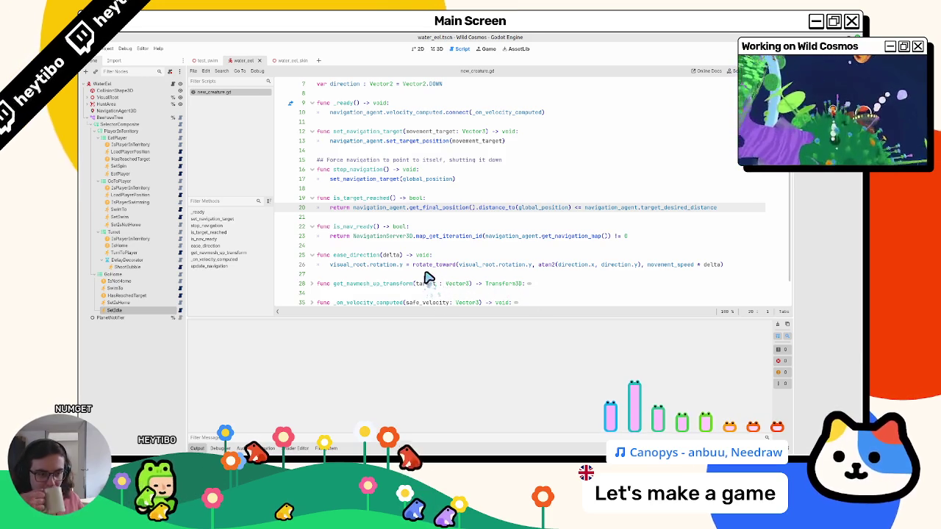
{"action": "mouse_move", "coordinate": [421, 266]}
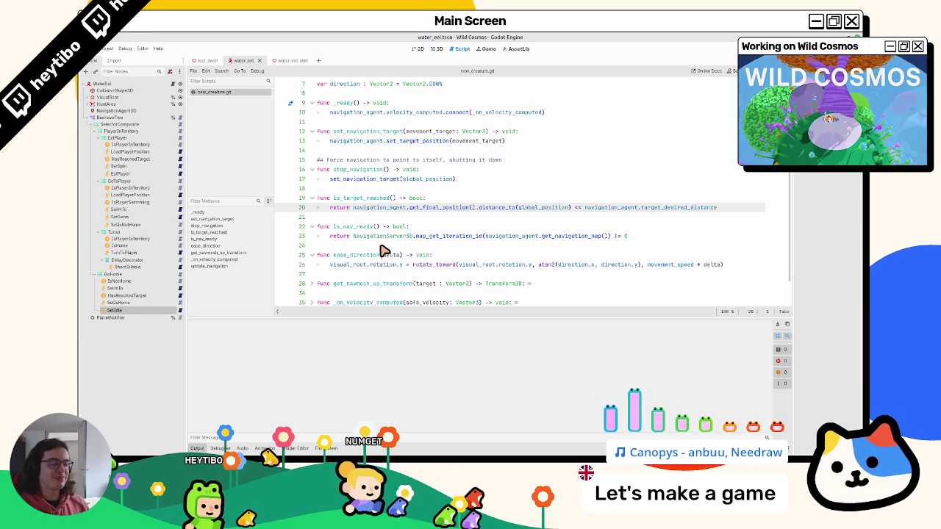
Look over the is_nav_ready, stop_navigation and is_target_reached functions in new_creature.gd
{"action": "left_click", "coordinate": [321, 237]}
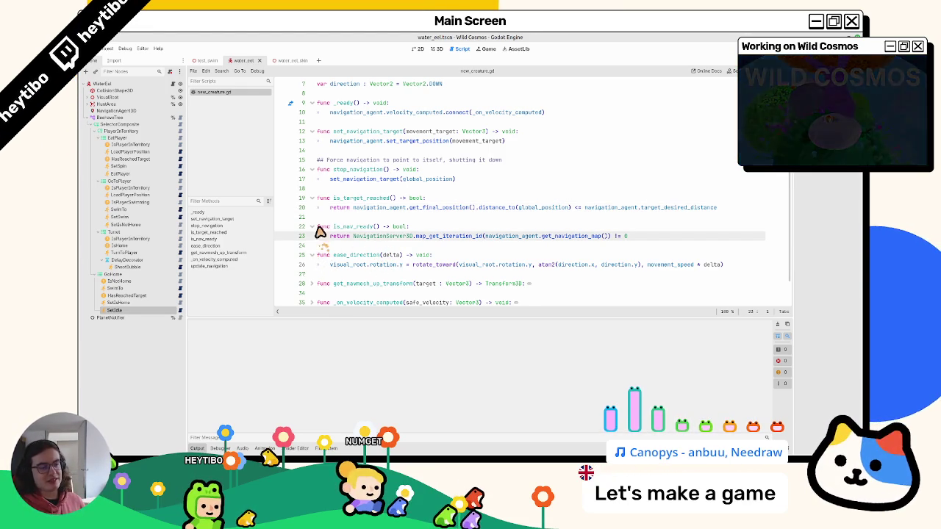
{"action": "triple_click", "coordinate": [316, 228]}
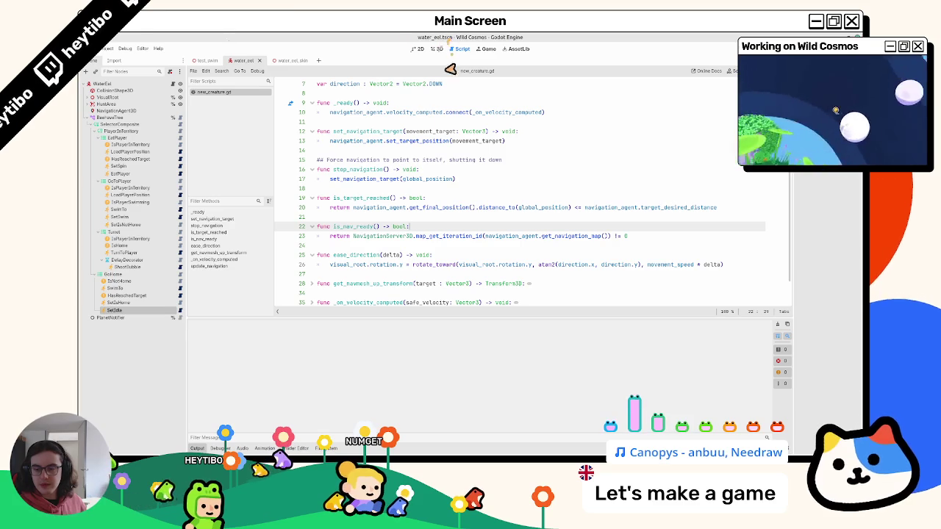
{"action": "left_click", "coordinate": [364, 178]}
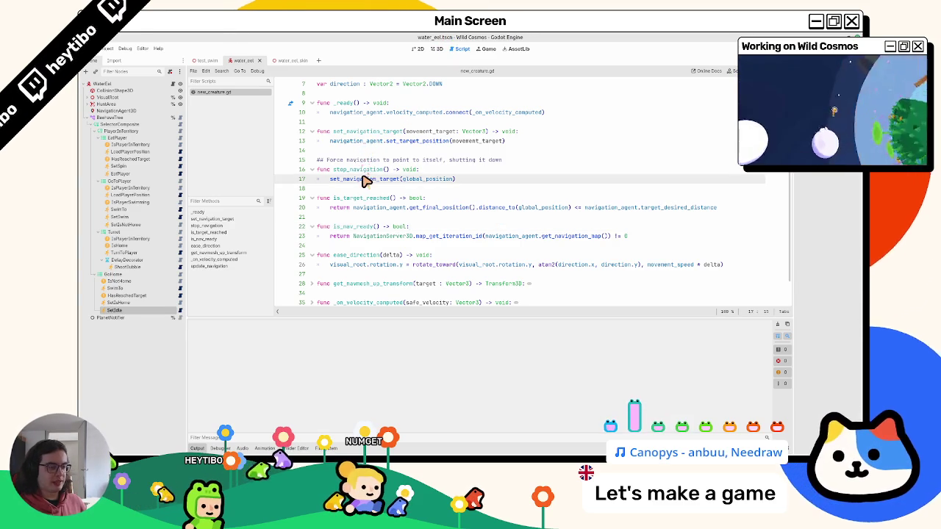
{"action": "scroll", "coordinate": [366, 182], "scroll_direction": "down", "scroll_amount": 1}
{"action": "left_click", "coordinate": [397, 200]}
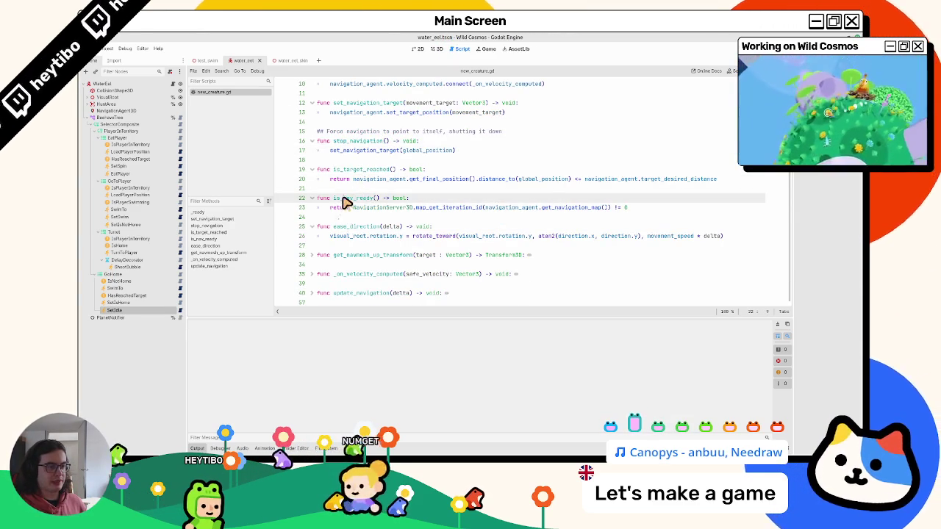
{"action": "left_click", "coordinate": [373, 163]}
{"action": "double_click", "coordinate": [367, 169]}
{"action": "double_click", "coordinate": [360, 141]}
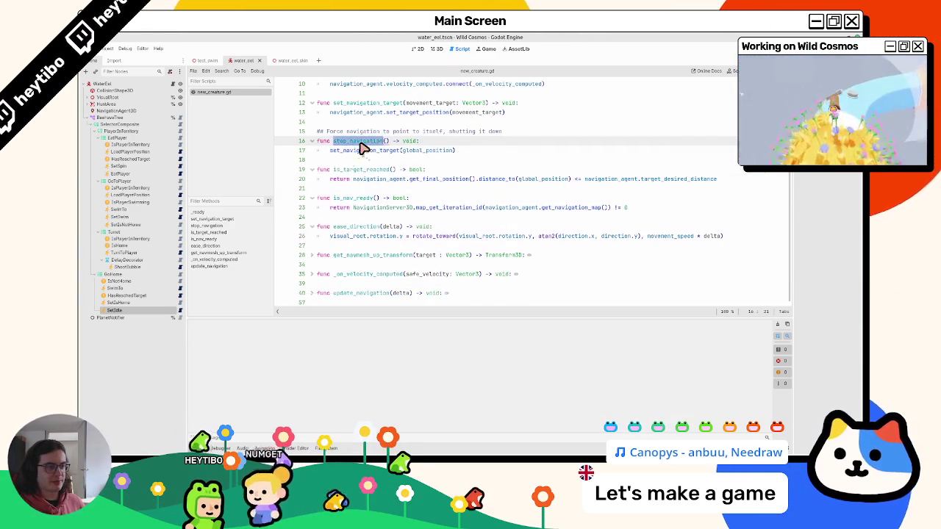
{"action": "scroll", "coordinate": [362, 147], "scroll_direction": "up", "scroll_amount": 3}
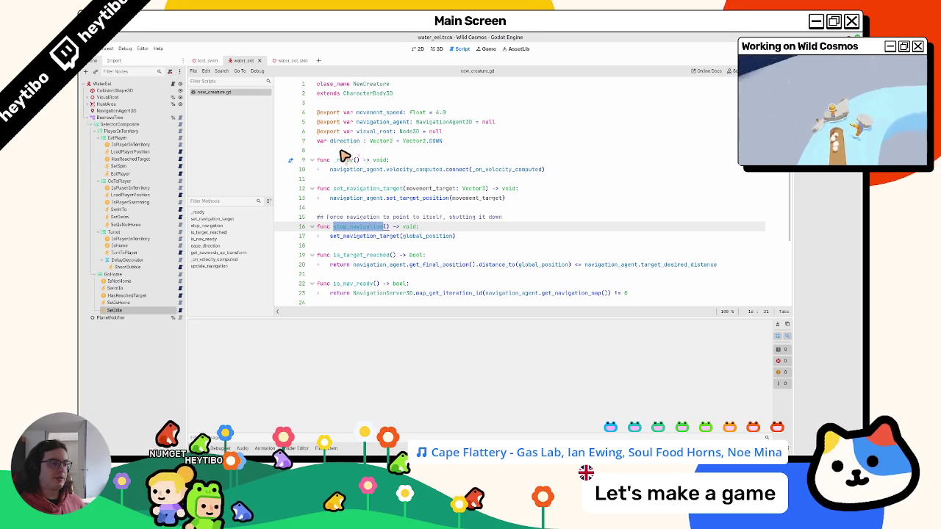
{"action": "scroll", "coordinate": [366, 215], "scroll_direction": "down", "scroll_amount": 2}
{"action": "left_click", "coordinate": [411, 218]}
{"action": "key", "text": "Return"}
{"action": "key", "text": "Return"}
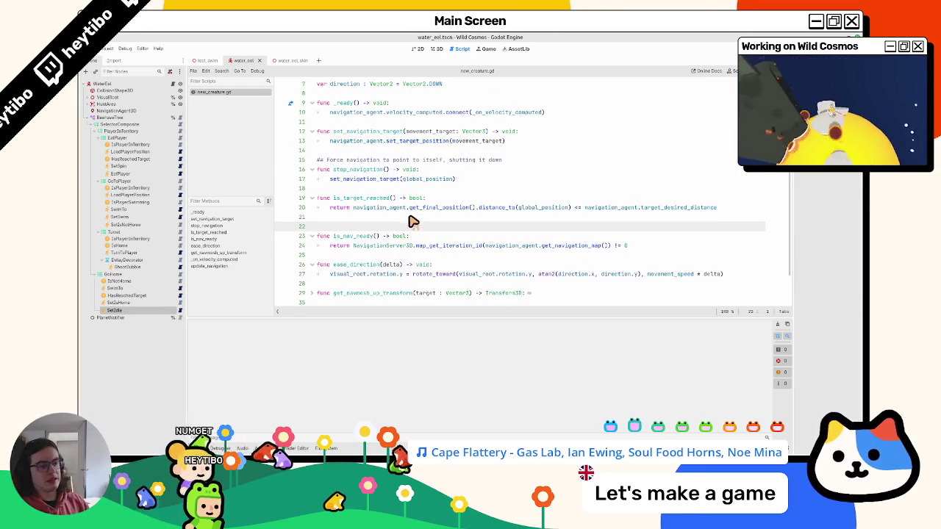
{"action": "type", "text": "f"}
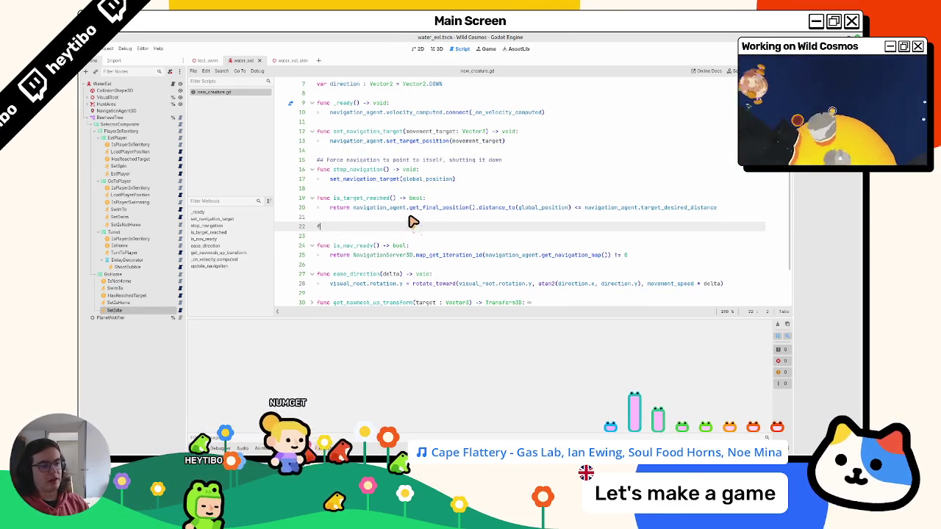
{"action": "type", "text": "unc is_yar"}
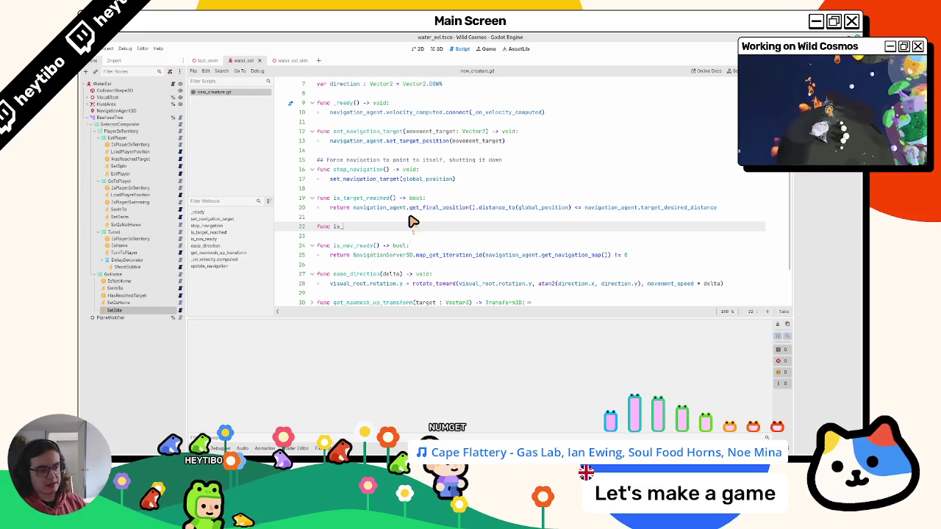
{"action": "key", "text": "BackSpace"}
{"action": "type", "text": "target_reachable("}
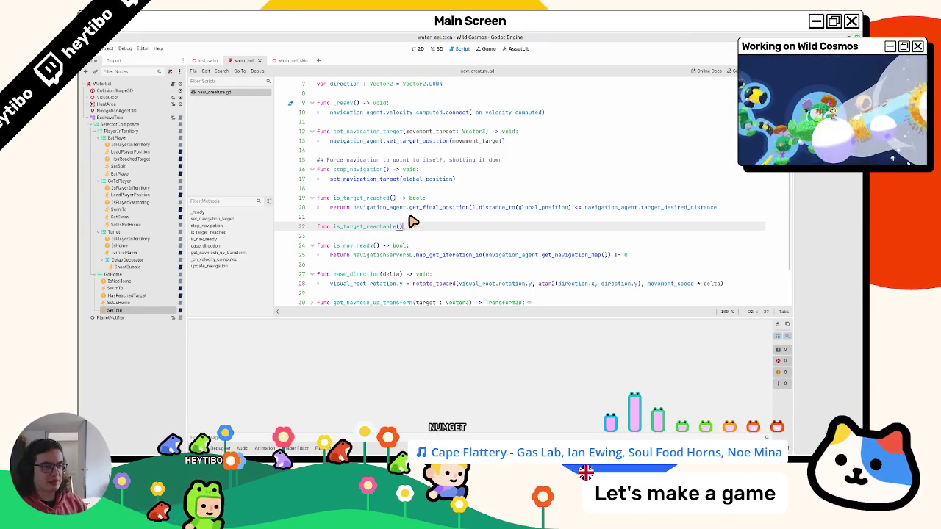
{"action": "key", "text": "shift+Home"}
{"action": "key", "text": "BackSpace"}
{"action": "key", "text": "BackSpace"}
{"action": "key", "text": "BackSpace"}
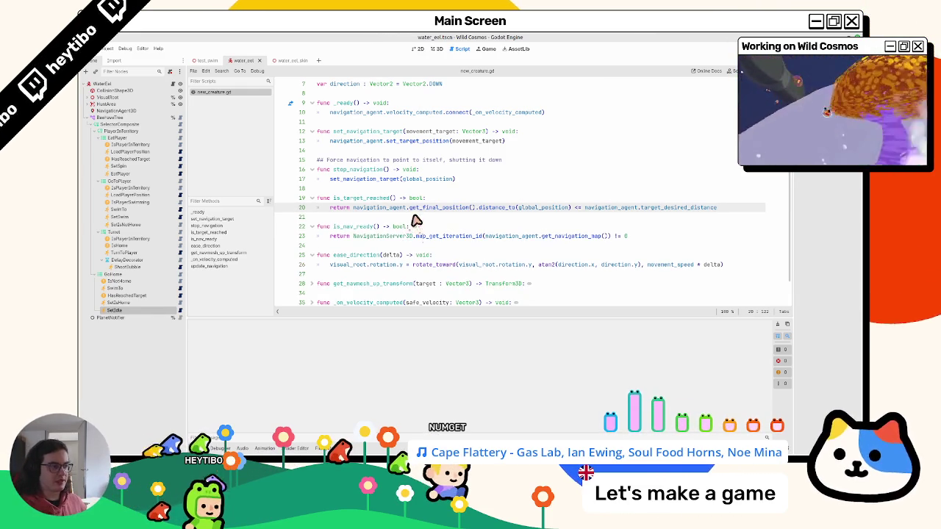
{"action": "double_click", "coordinate": [603, 209]}
{"action": "left_click", "coordinate": [757, 211]}
{"action": "key", "text": "Return"}
{"action": "type", "text": "navigation_agent.is_t"}
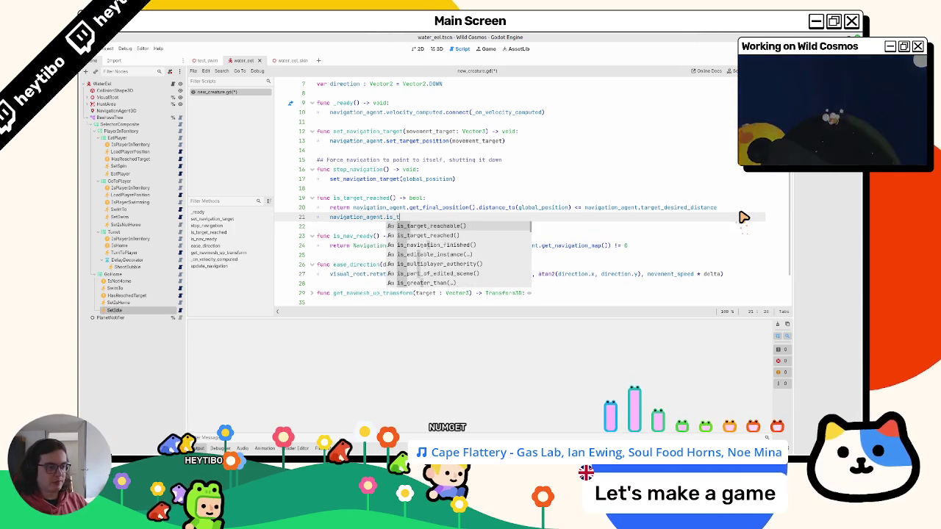
{"action": "type", "text": "arget_reachable("}
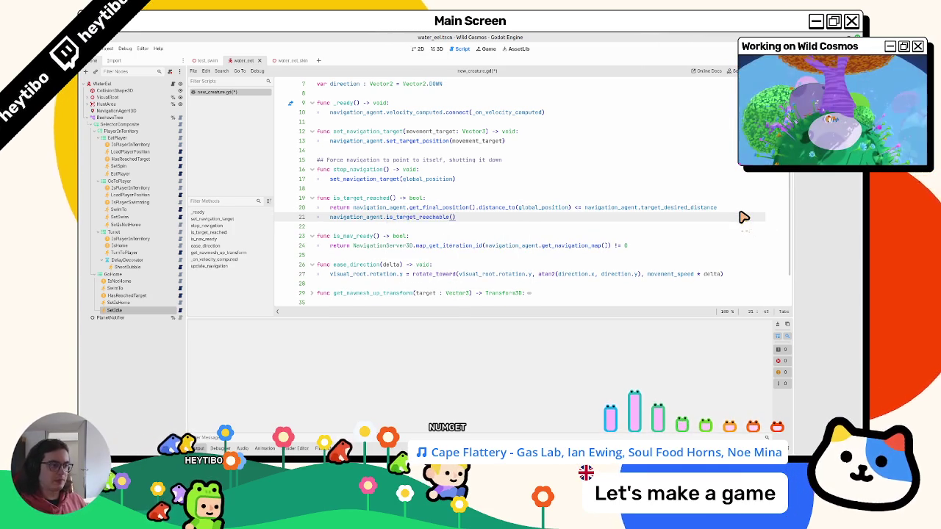
{"action": "key", "text": "ctrl+shift+Left"}
{"action": "key", "text": "ctrl+shift+Left"}
{"action": "key", "text": "BackSpace"}
{"action": "key", "text": "BackSpace"}
{"action": "key", "text": "ctrl+s"}
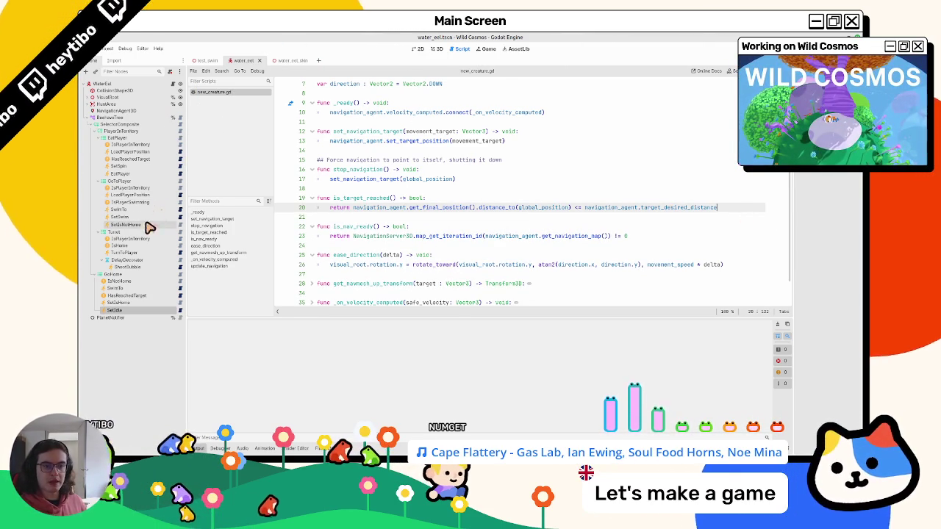
In swim_to.gd, add 'if actor.navigation_agent.is_target_reachable(): return FAILURE' before the final return
{"action": "left_click", "coordinate": [181, 210]}
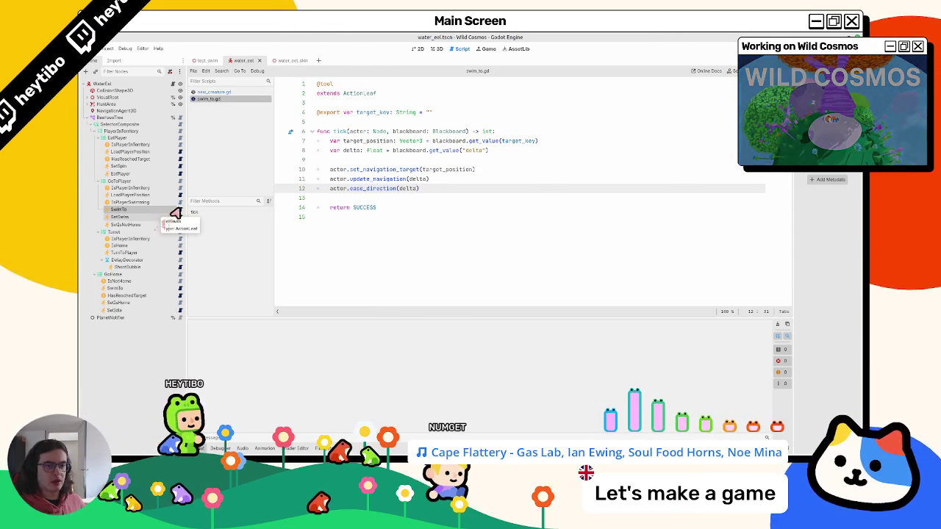
{"action": "left_click", "coordinate": [392, 200]}
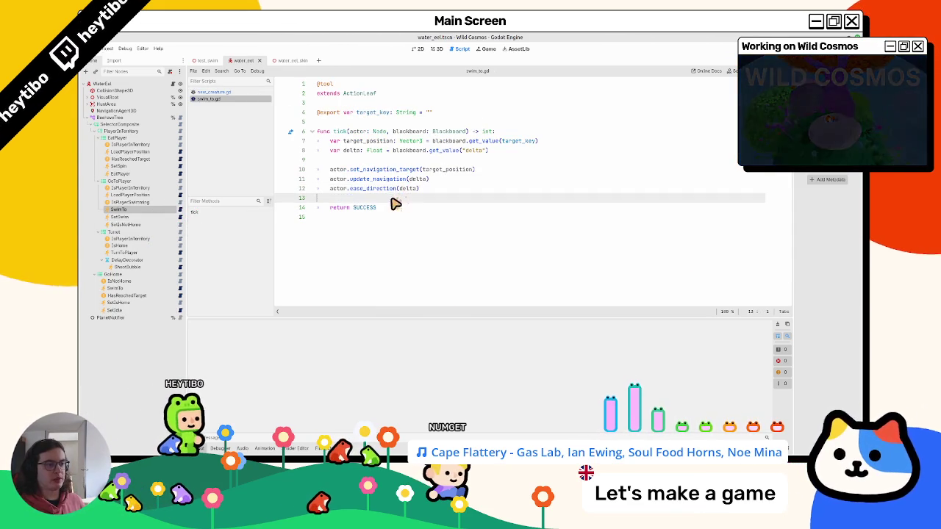
{"action": "key", "text": "Return"}
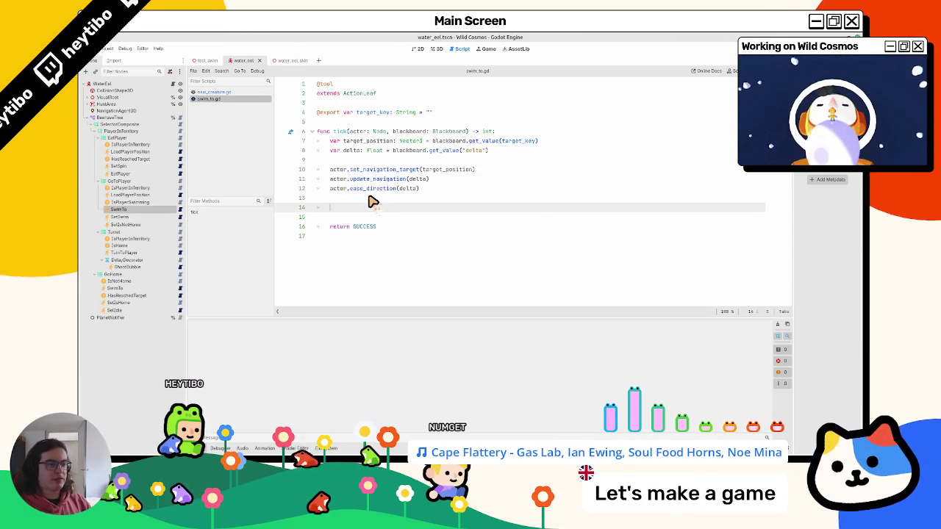
{"action": "type", "text": "ifnavigation_agent.is_target_reachable():"}
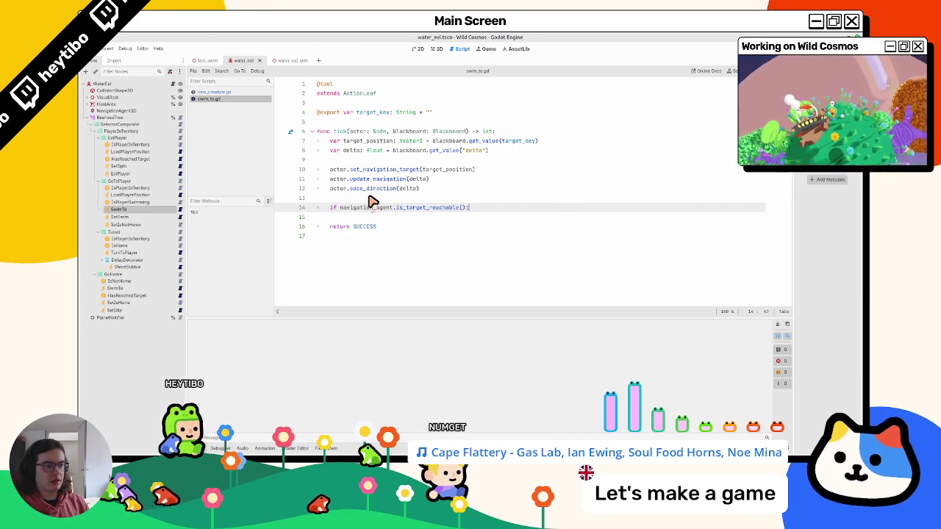
{"action": "key", "text": "Return"}
{"action": "key", "text": "Up"}
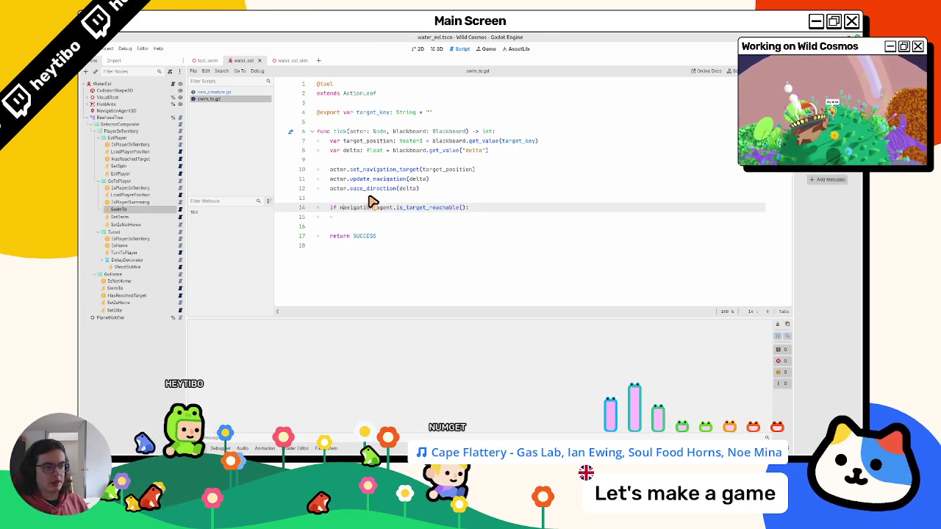
{"action": "type", "text": "actor."}
{"action": "key", "text": "Down"}
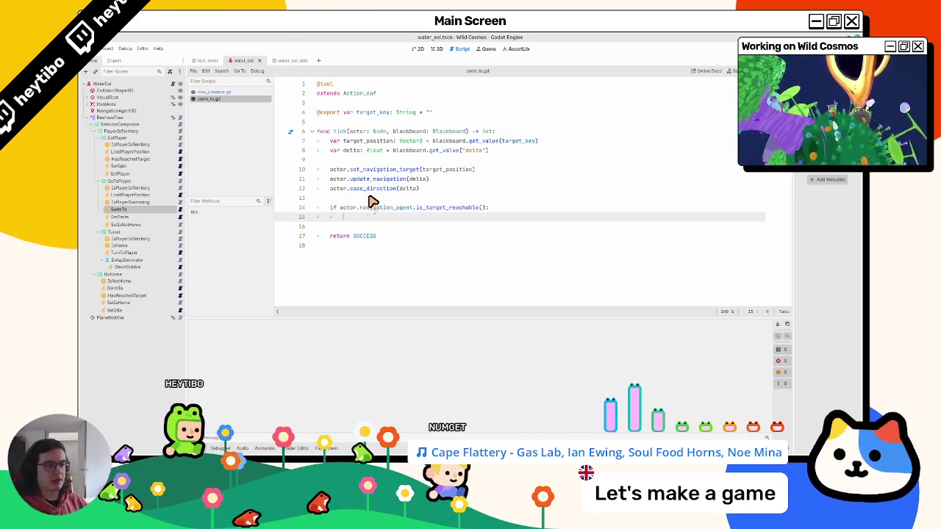
{"action": "type", "text": "eturn FAILURE"}
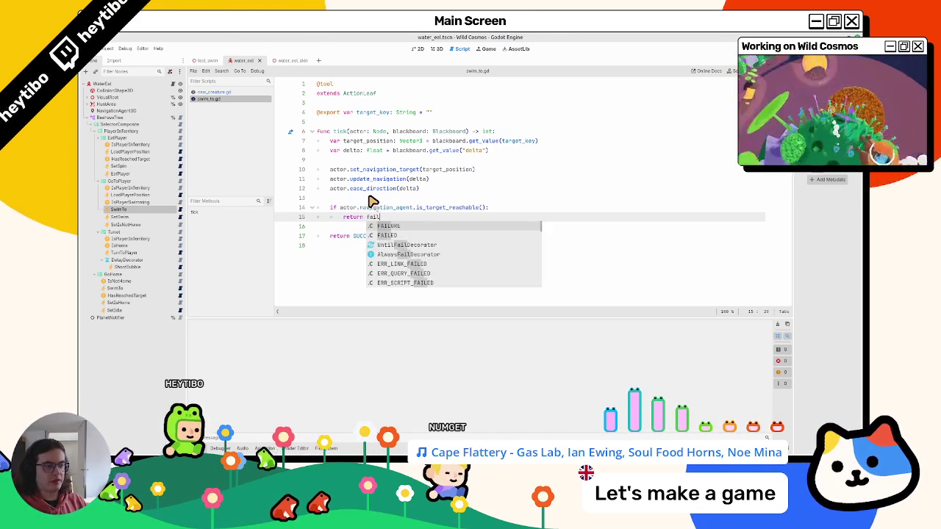
{"action": "key", "text": "Escape"}
{"action": "key", "text": "Up"}
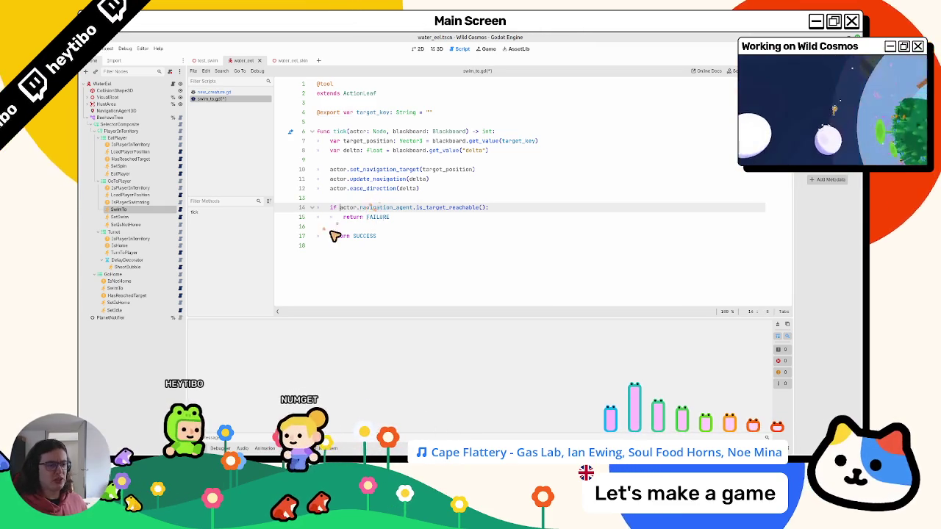
{"action": "key", "text": "Down"}
{"action": "key", "text": "Down"}
Change the final return from SUCCESS to RUNNING and run the test_swim scene
{"action": "double_click", "coordinate": [365, 236]}
{"action": "type", "text": "RUNNING"}
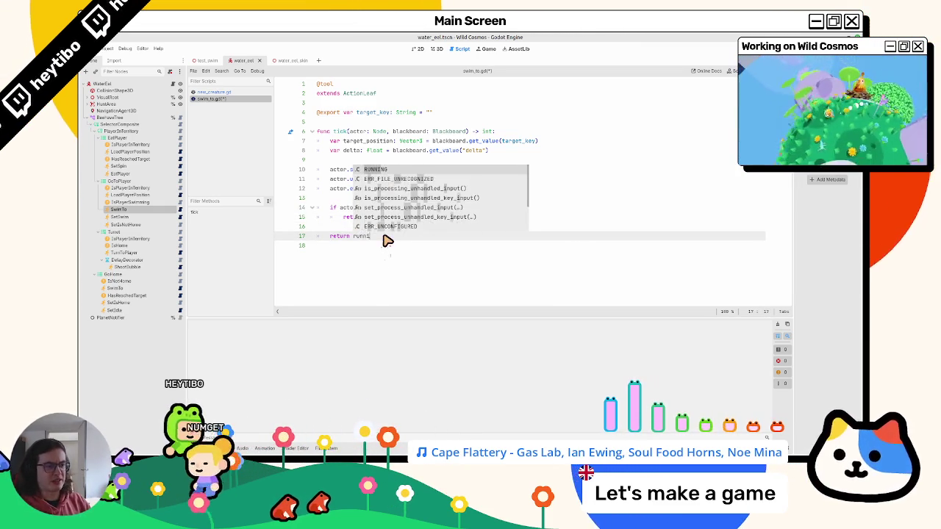
{"action": "key", "text": "Escape"}
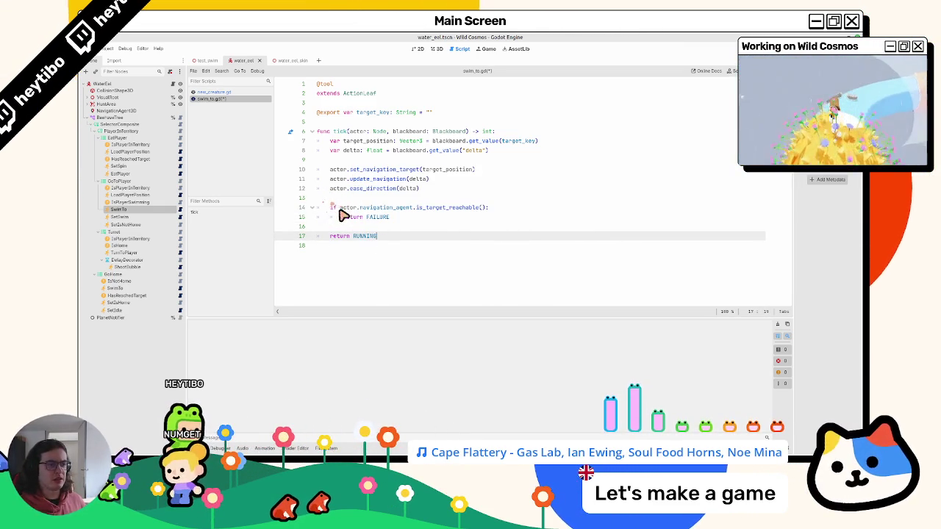
{"action": "left_click", "coordinate": [350, 209]}
{"action": "type", "text": "!"}
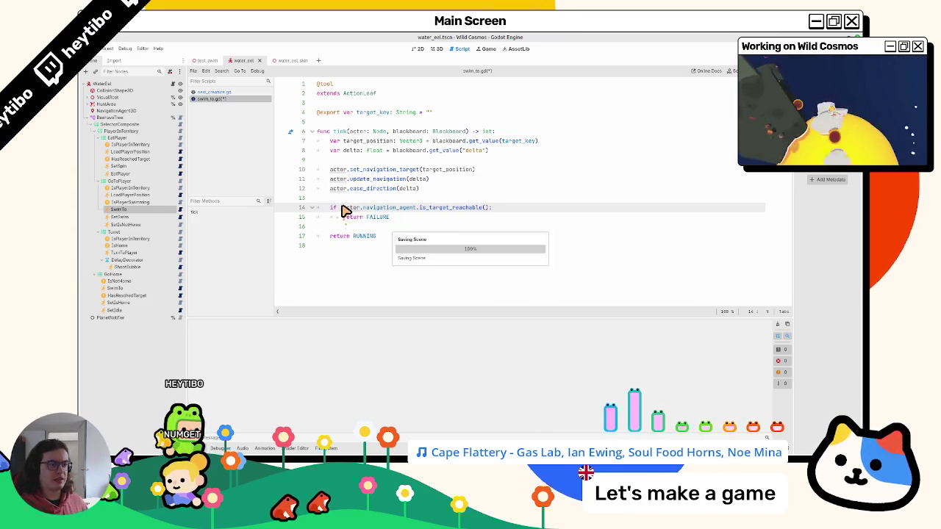
{"action": "left_click", "coordinate": [205, 62]}
{"action": "key", "text": "F6"}
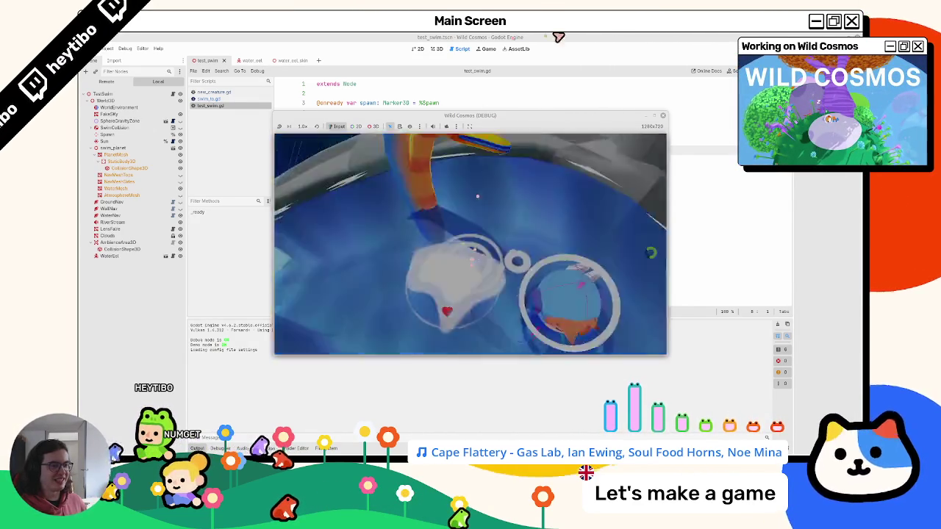
Change swim_to.gd line 17 back to 'return SUCCESS', then swim with W and stop the game
{"action": "key", "text": "F8"}
{"action": "left_click", "coordinate": [212, 92]}
{"action": "left_click", "coordinate": [211, 99]}
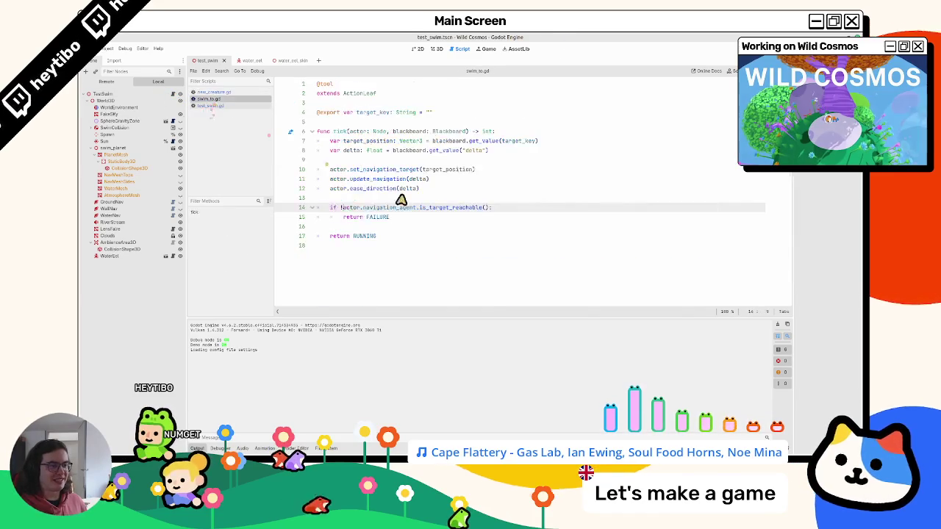
{"action": "left_click", "coordinate": [380, 237]}
{"action": "key", "text": "ctrl+BackSpace"}
{"action": "type", "text": "suc"}
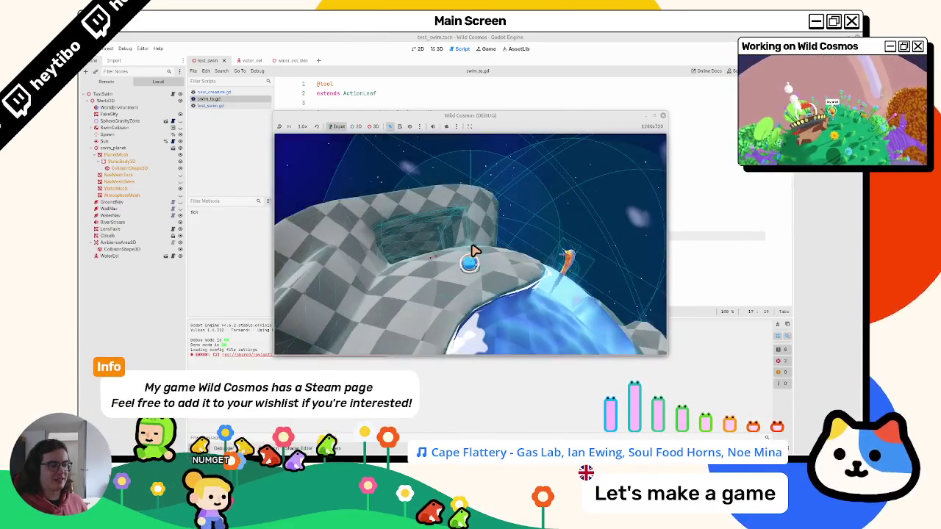
{"action": "key", "text": "w"}
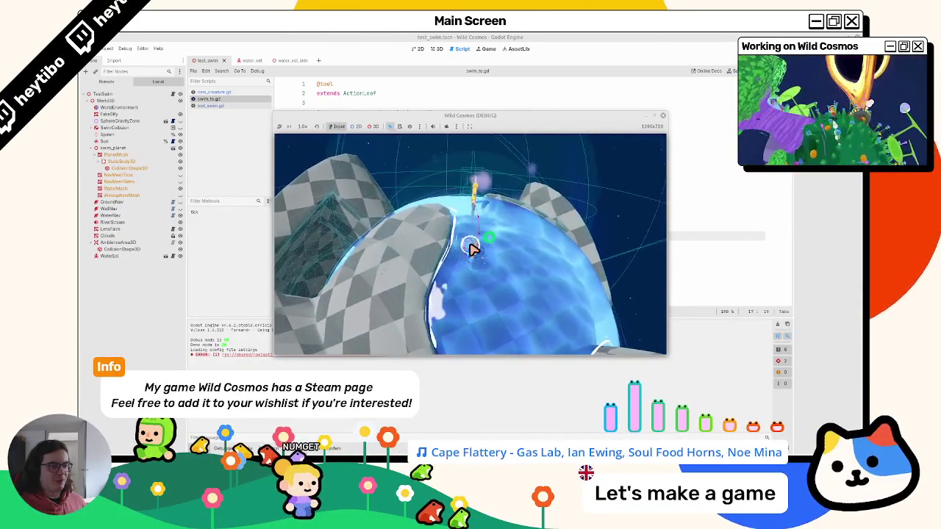
{"action": "key", "text": "F8"}
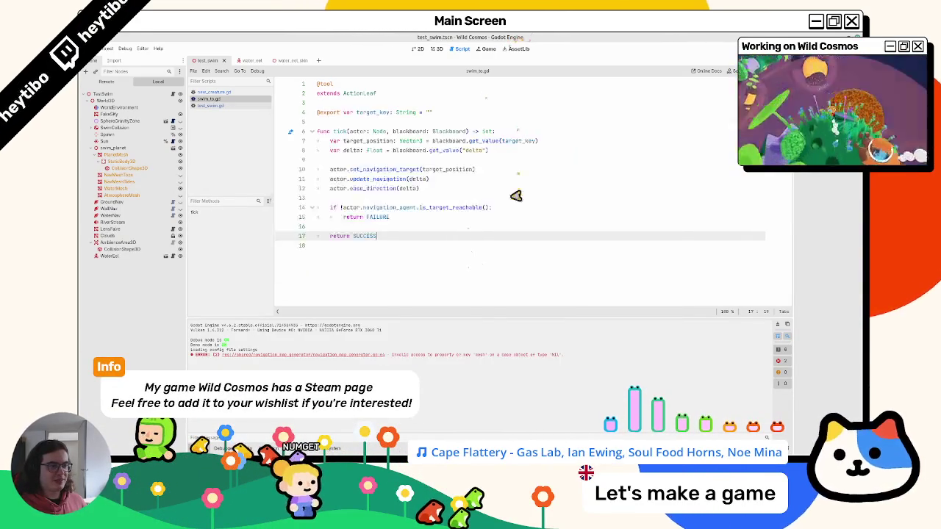
Remove the negation from the reachability check and try RUNNING as the return value
{"action": "left_click", "coordinate": [513, 208]}
{"action": "key", "text": "Home"}
{"action": "key", "text": "Right"}
{"action": "key", "text": "Right"}
{"action": "key", "text": "Right"}
{"action": "key", "text": "Delete"}
{"action": "left_click", "coordinate": [412, 234]}
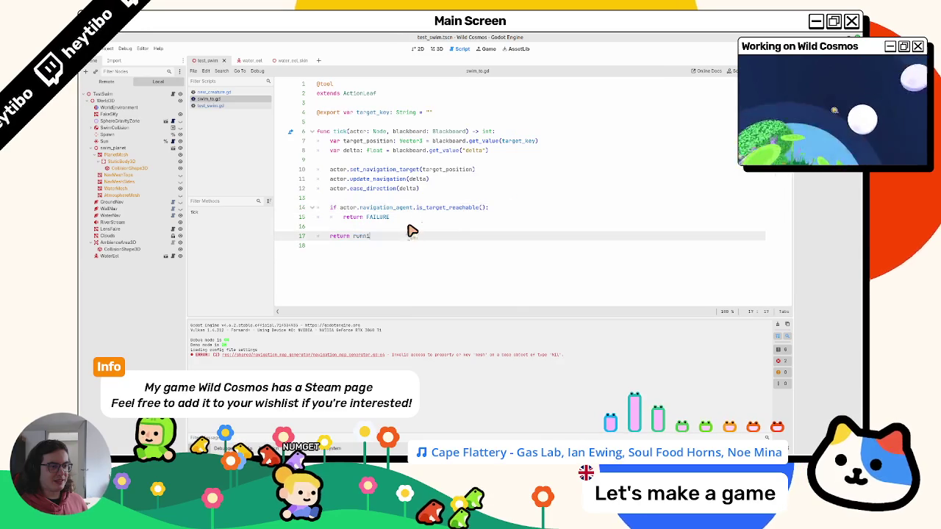
{"action": "key", "text": "ctrl+BackSpace"}
{"action": "type", "text": "runni"}
{"action": "key", "text": "Return"}
{"action": "type", "text": "!"}
Revert swim_to to returning SUCCESS and run the game to test
{"action": "left_click", "coordinate": [414, 221]}
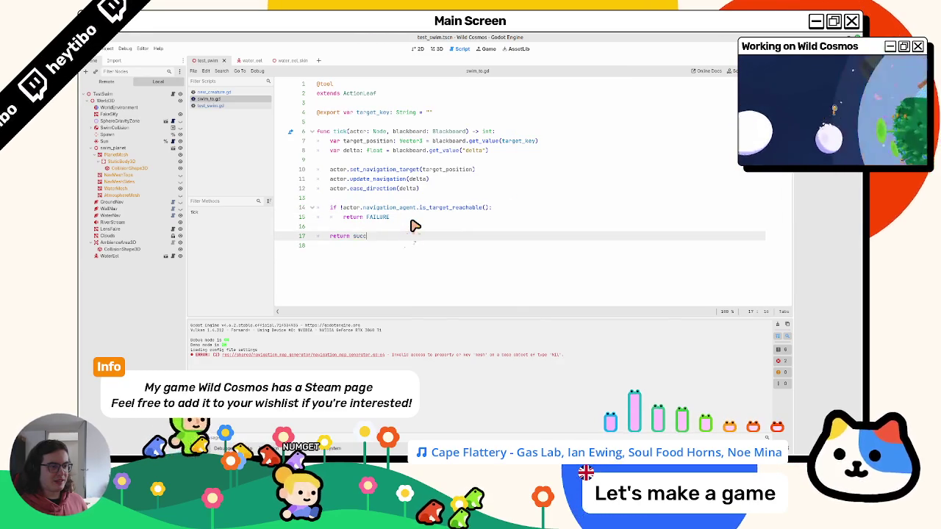
{"action": "key", "text": "ctrl+z"}
{"action": "key", "text": "ctrl+z"}
{"action": "key", "text": "ctrl+z"}
{"action": "key", "text": "F5"}
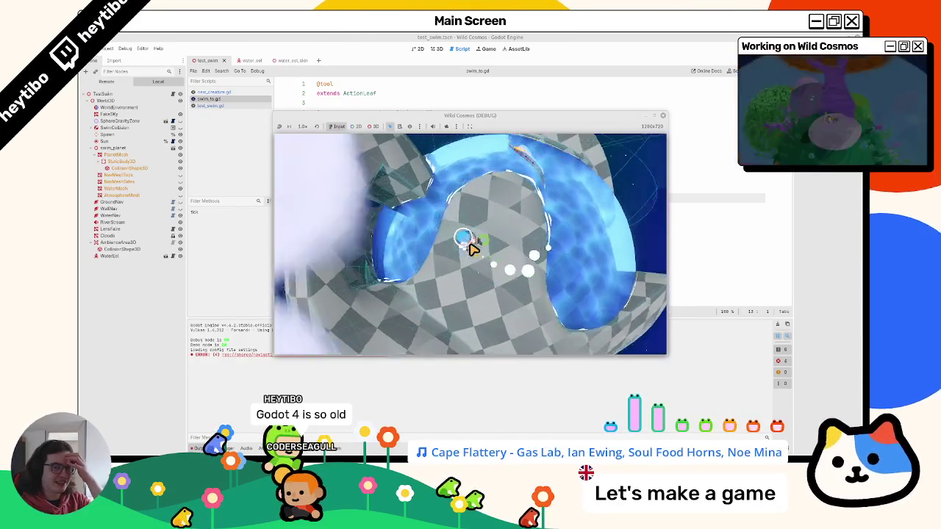
Stop the game and show the Beehave tab in the bottom Debugger panel
{"action": "key", "text": "Escape"}
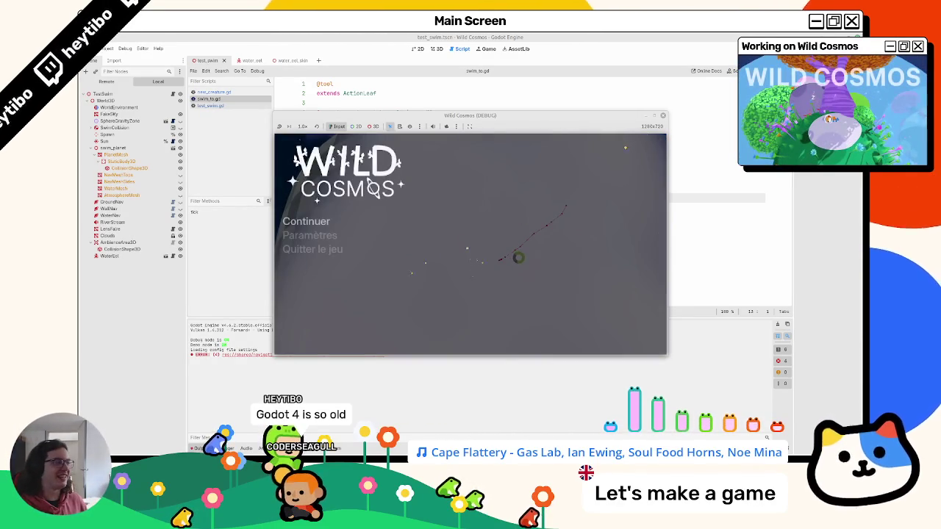
{"action": "key", "text": "F8"}
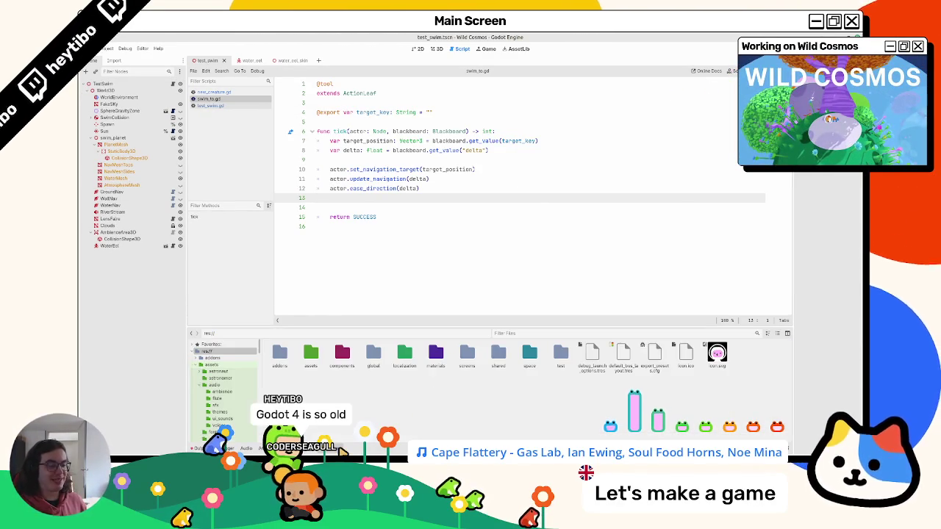
{"action": "left_click", "coordinate": [331, 447]}
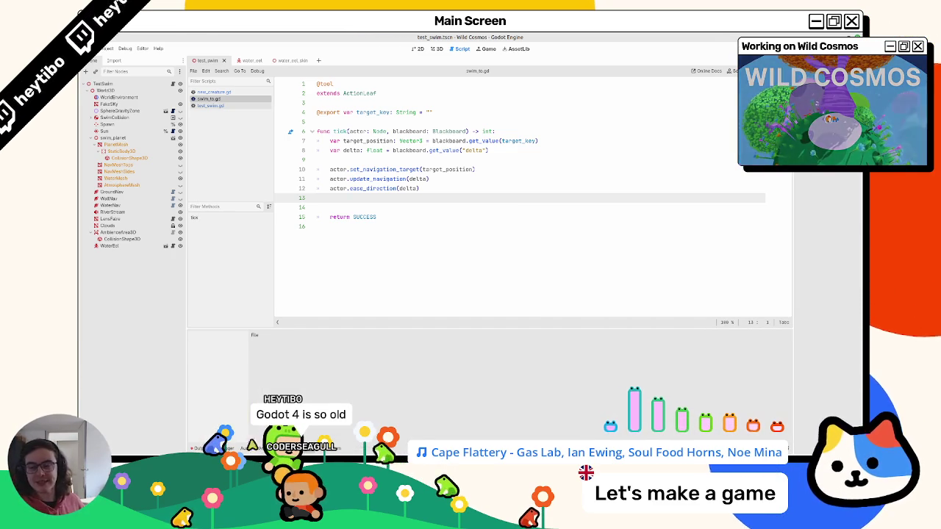
{"action": "left_click", "coordinate": [197, 448]}
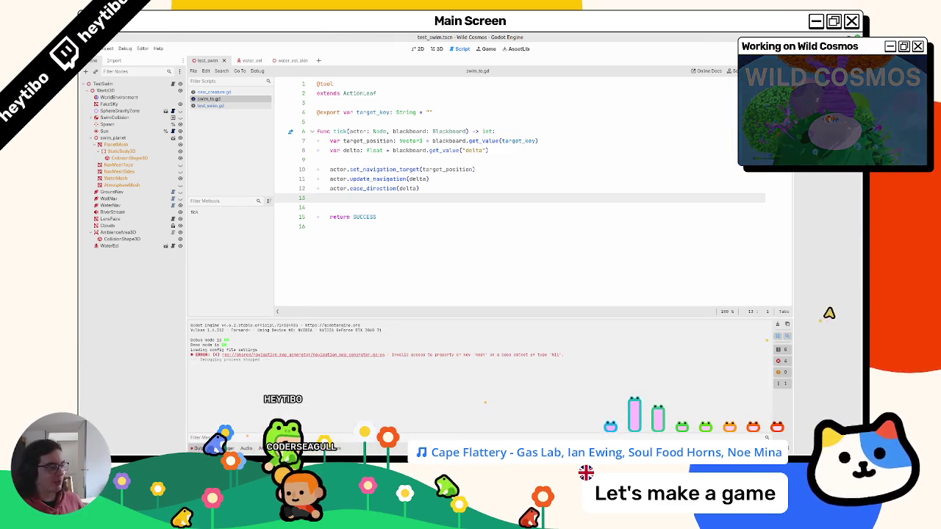
{"action": "left_click", "coordinate": [246, 449]}
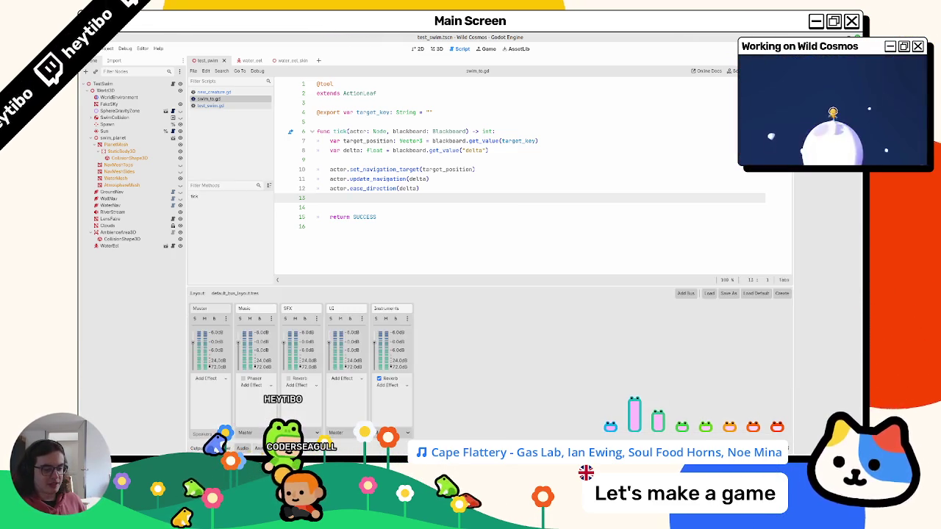
{"action": "left_click", "coordinate": [220, 448]}
{"action": "left_click", "coordinate": [522, 328]}
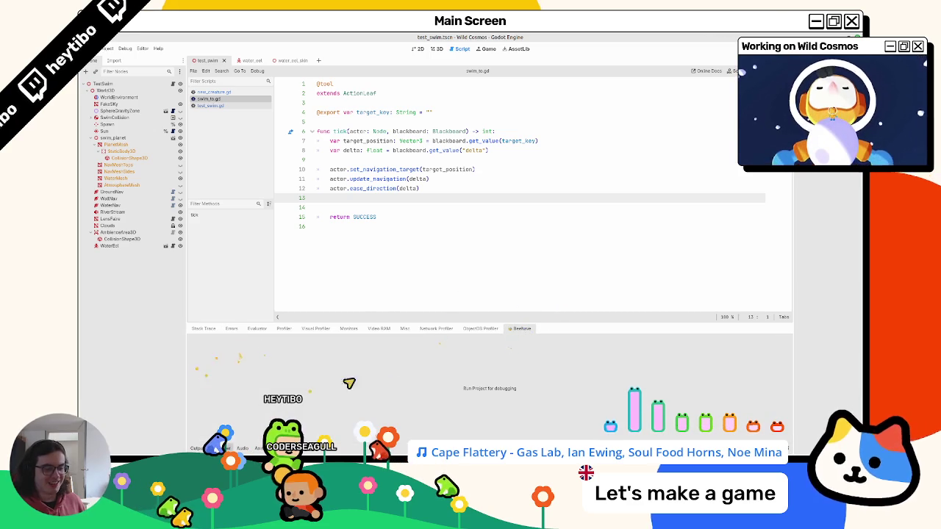
Relaunch the game with its window set to Always on Top
{"action": "key", "text": "F5"}
{"action": "left_click", "coordinate": [458, 125]}
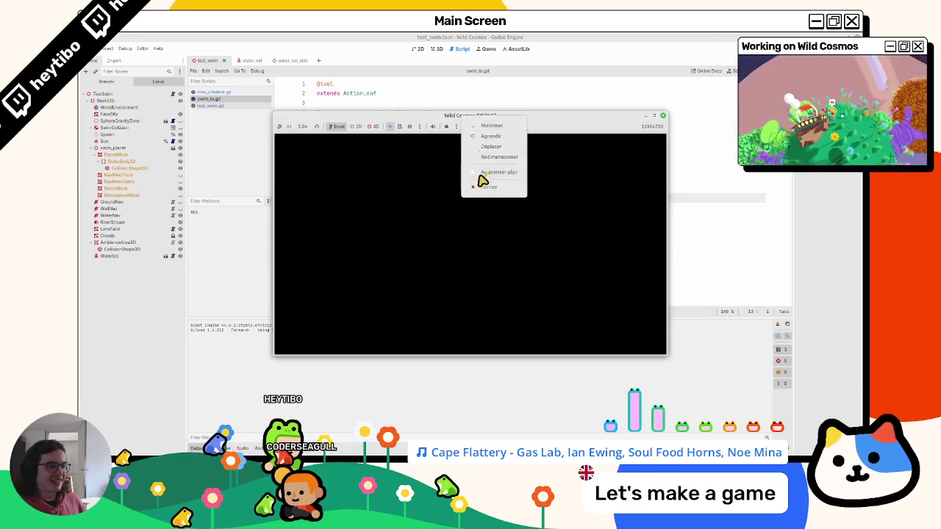
{"action": "left_click", "coordinate": [481, 182]}
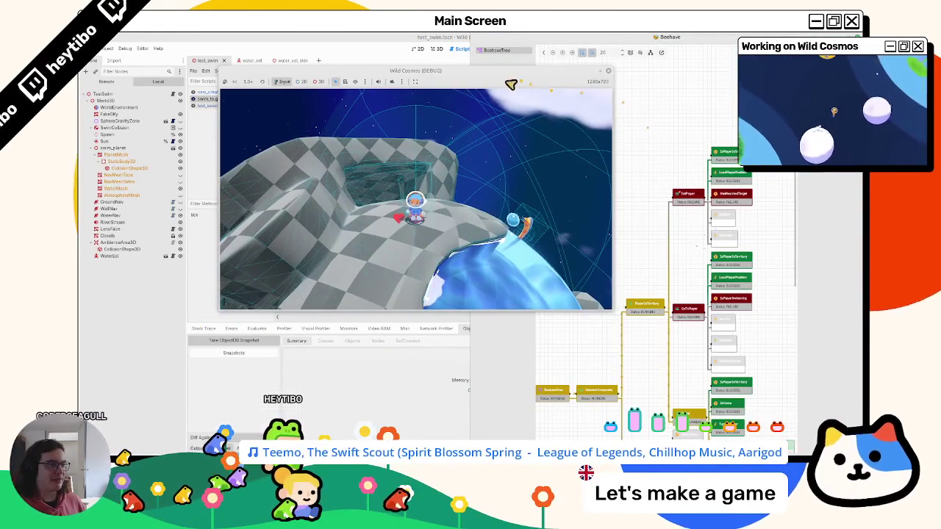
Move the game window aside, make swim_to return RUNNING, and replay past the title menu
{"action": "mouse_move", "coordinate": [510, 78]}
{"action": "left_mouse_down"}
{"action": "mouse_move", "coordinate": [445, 105]}
{"action": "mouse_move", "coordinate": [438, 151]}
{"action": "left_mouse_up"}
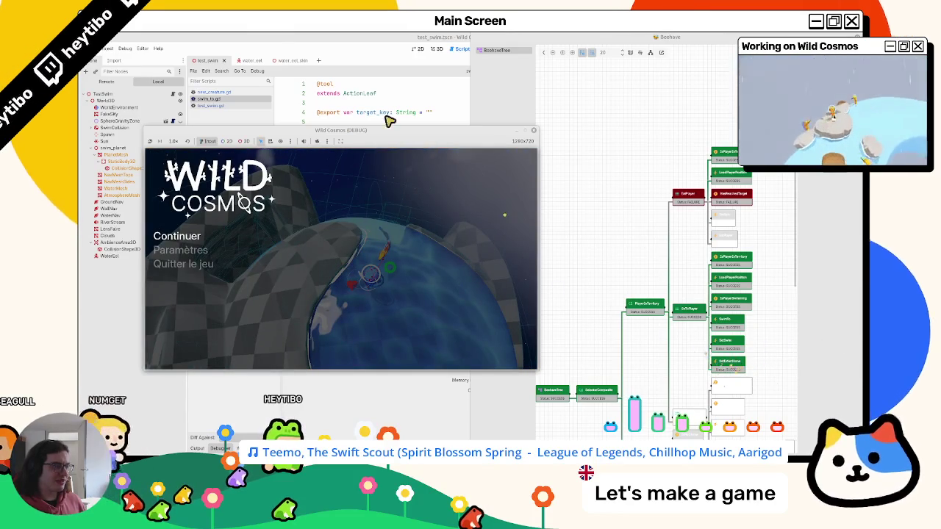
{"action": "key", "text": "F8"}
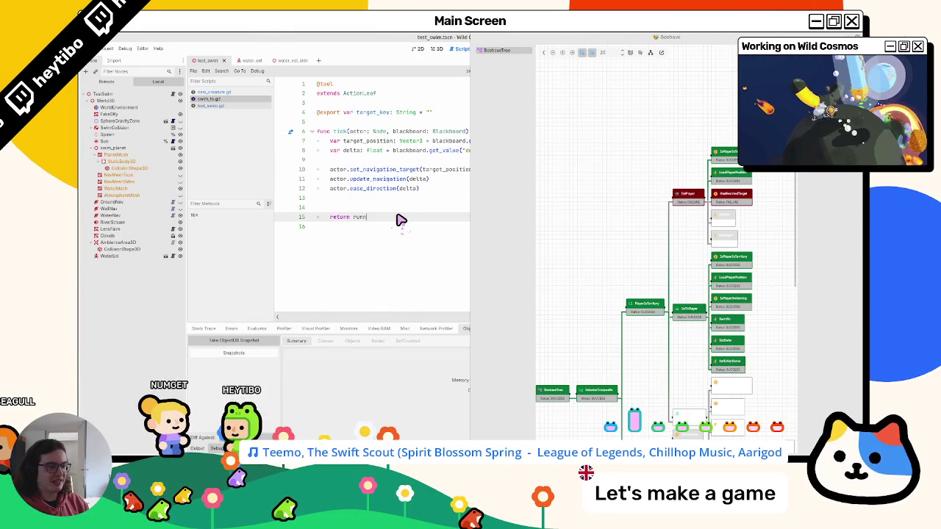
{"action": "key", "text": "Return"}
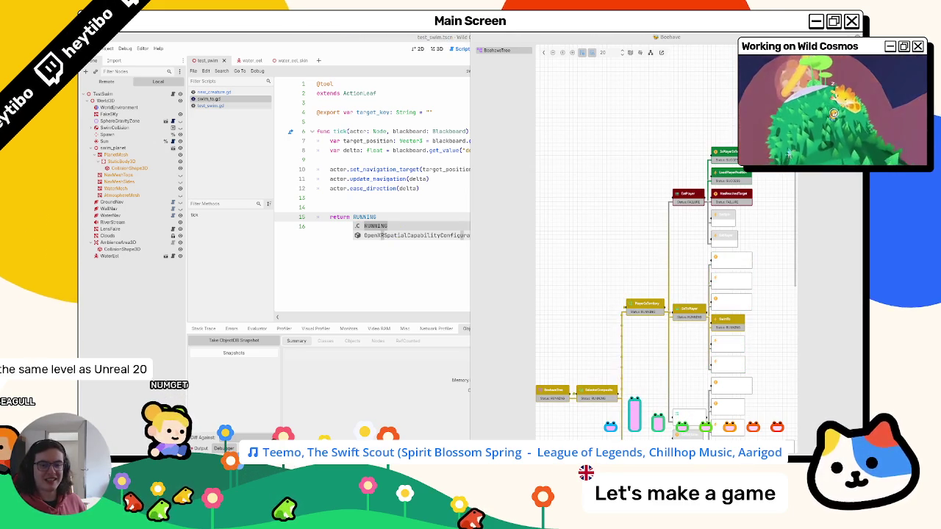
{"action": "key", "text": "F5"}
{"action": "key", "text": "Return"}
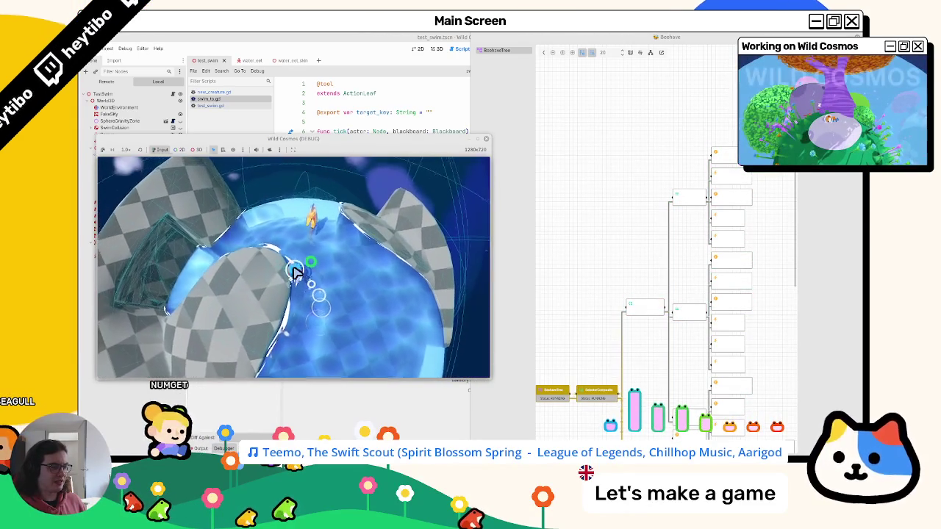
Pause and close the game, then close the floating Beehave window to re-dock it
{"action": "key", "text": "Escape"}
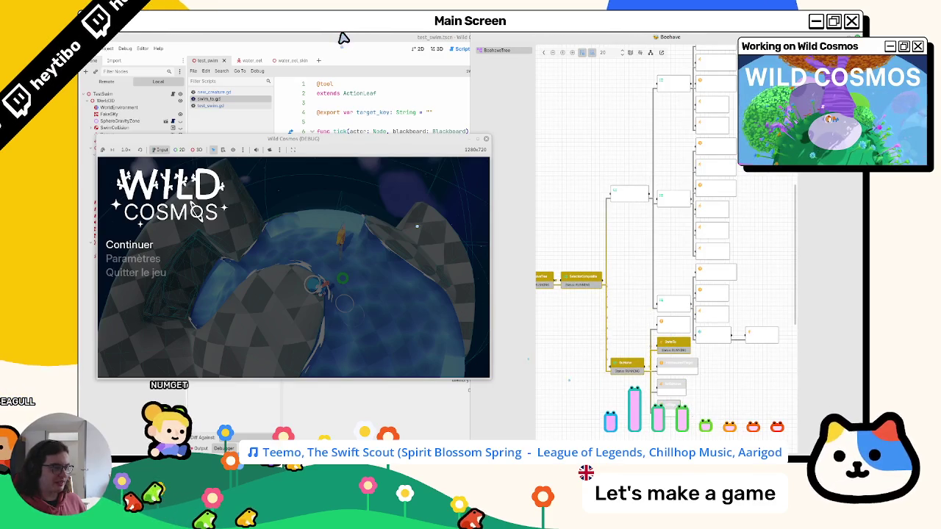
{"action": "left_click", "coordinate": [485, 141]}
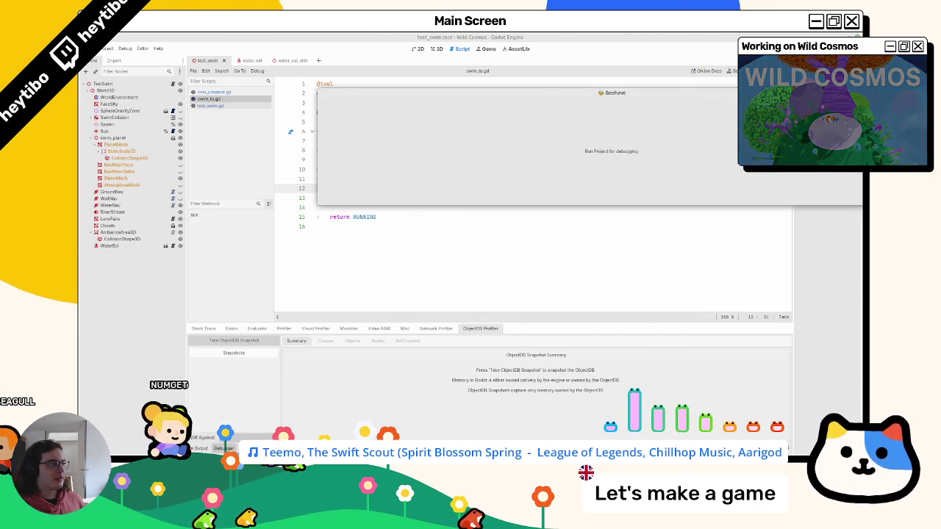
{"action": "right_click", "coordinate": [625, 96]}
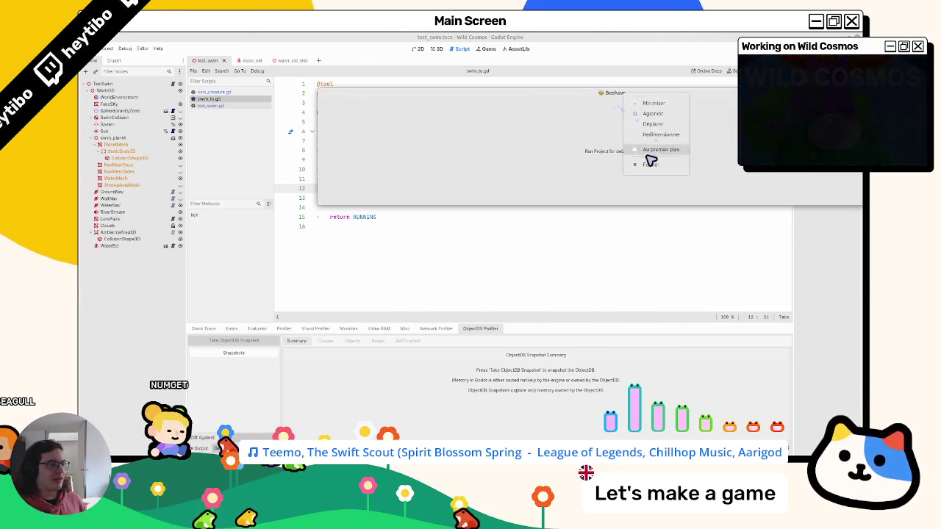
{"action": "left_click", "coordinate": [650, 154]}
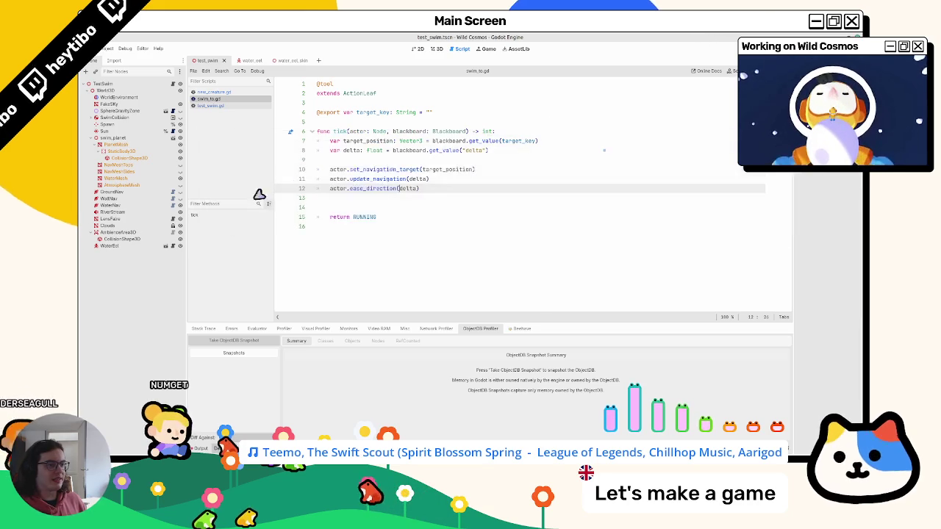
{"action": "left_click_drag", "start_coordinate": [374, 216], "coordinate": [373, 206]}
{"action": "left_click", "coordinate": [374, 203]}
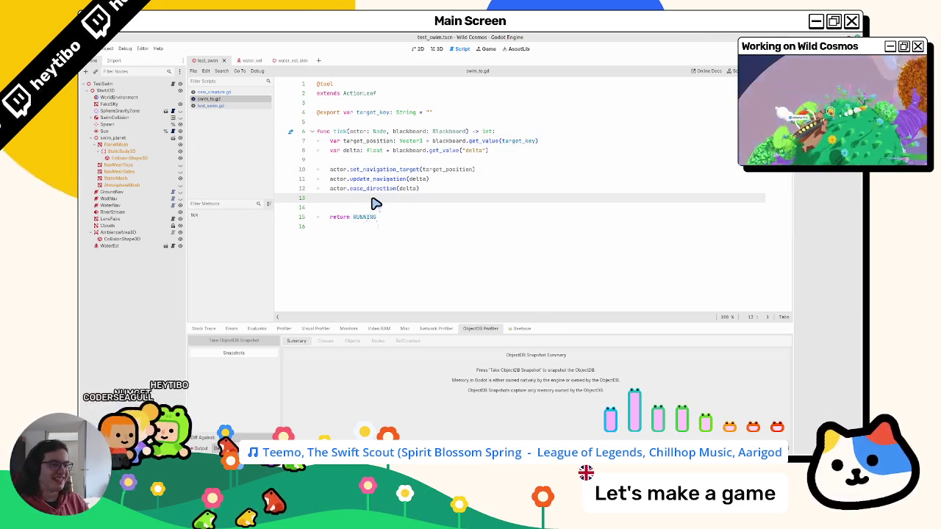
Add 'var is_target_reachable: bool = navigation_agent.is_target_reachable()' followed by two blank lines
{"action": "key", "text": "Return"}
{"action": "key", "text": "Return"}
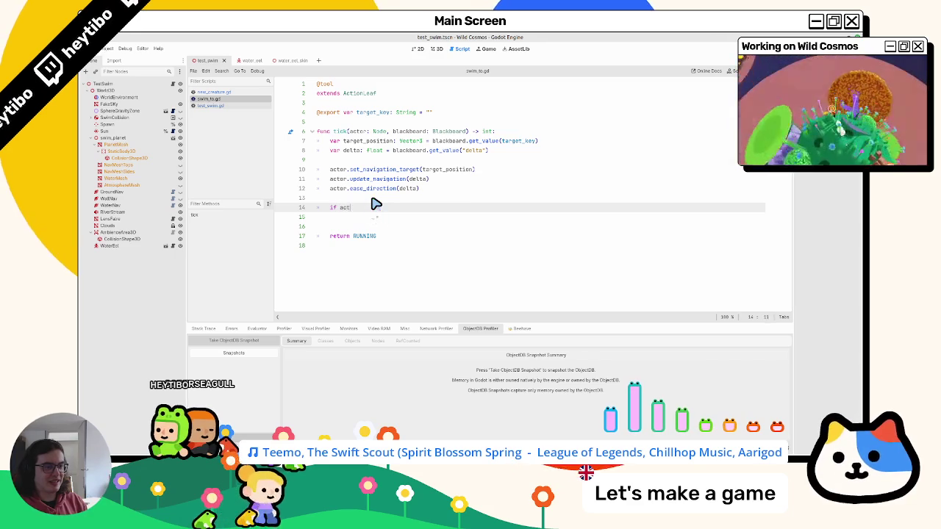
{"action": "key", "text": "BackSpace"}
{"action": "type", "text": "var is_tar"}
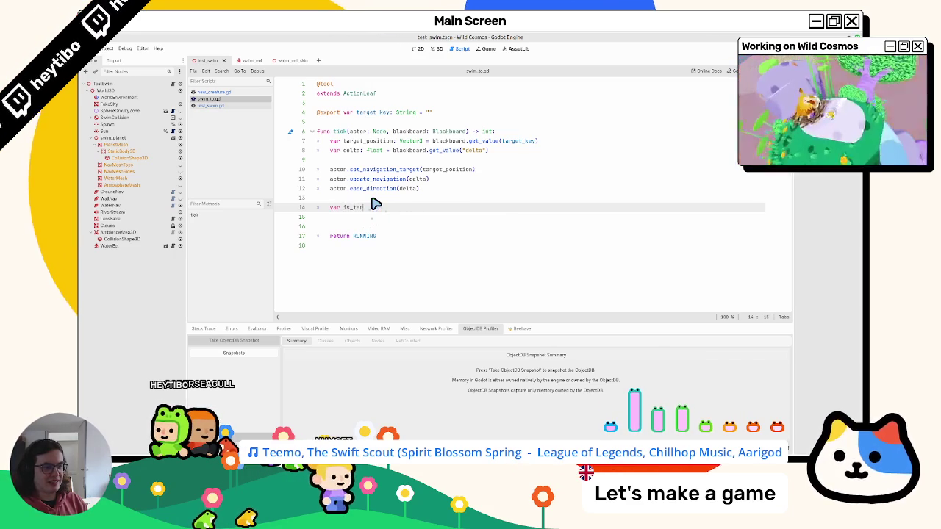
{"action": "type", "text": "get_reachable"}
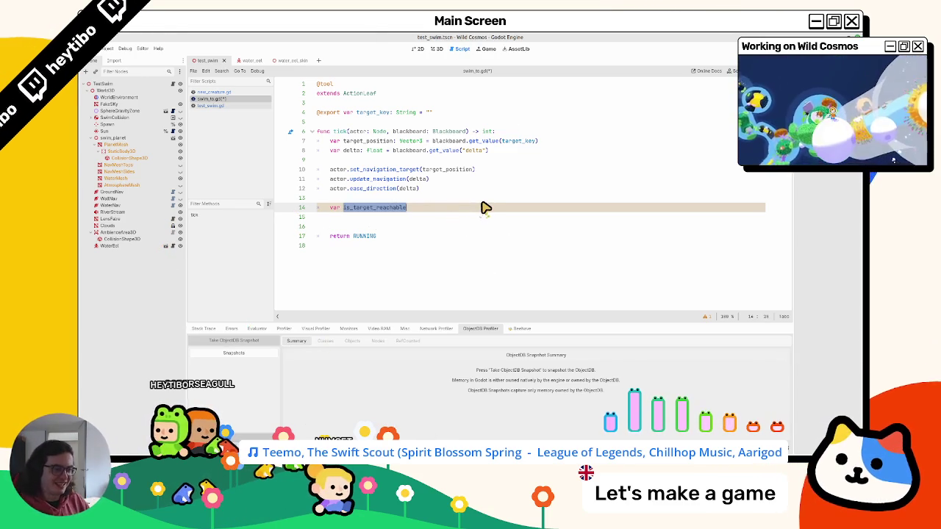
{"action": "type", "text": ": boo"}
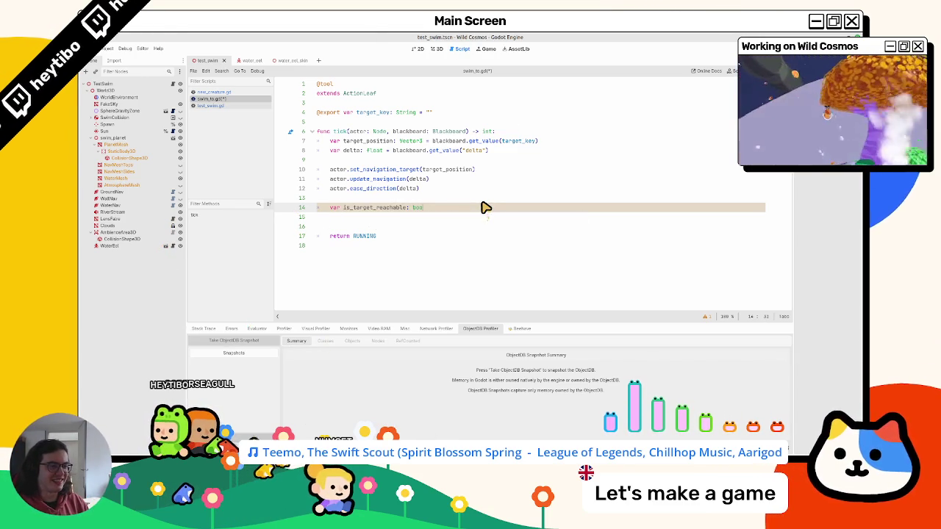
{"action": "type", "text": "l = navigation_agent.is_target_reachable()"}
{"action": "key", "text": "Return"}
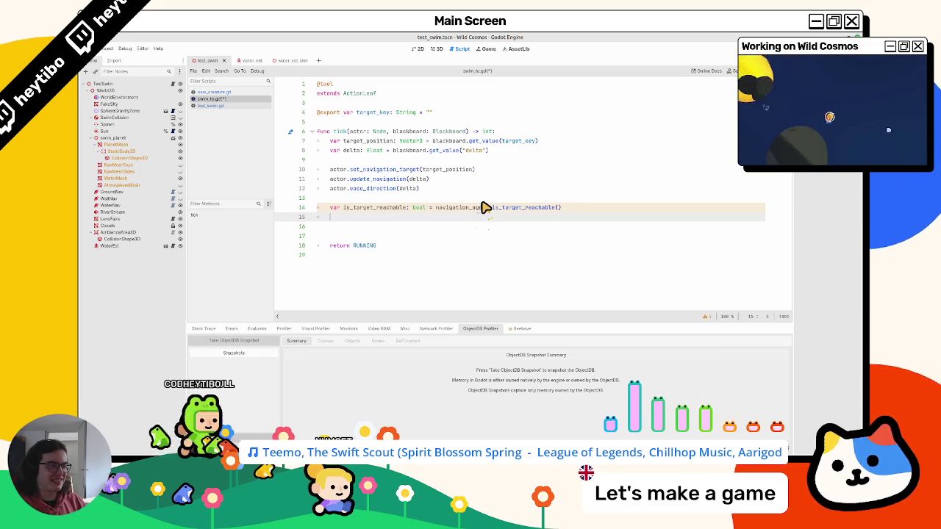
{"action": "key", "text": "Return"}
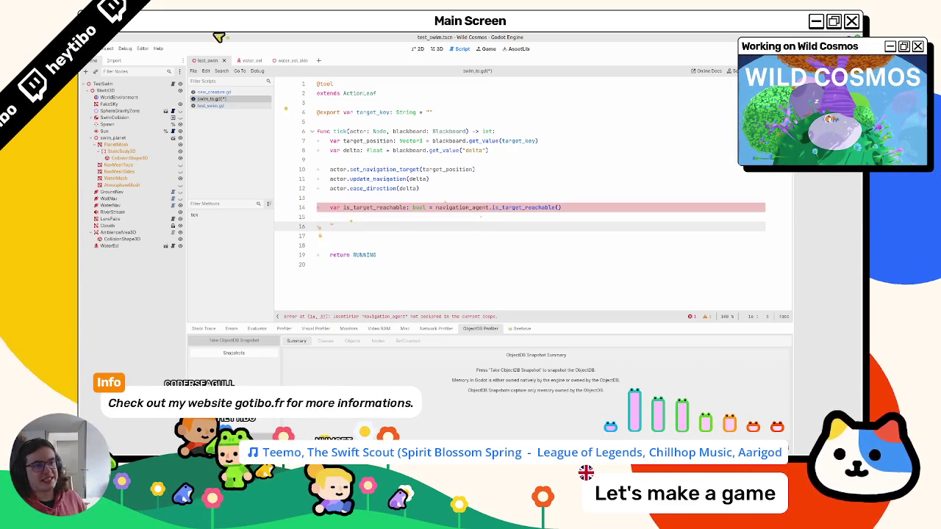
{"action": "left_click", "coordinate": [243, 61]}
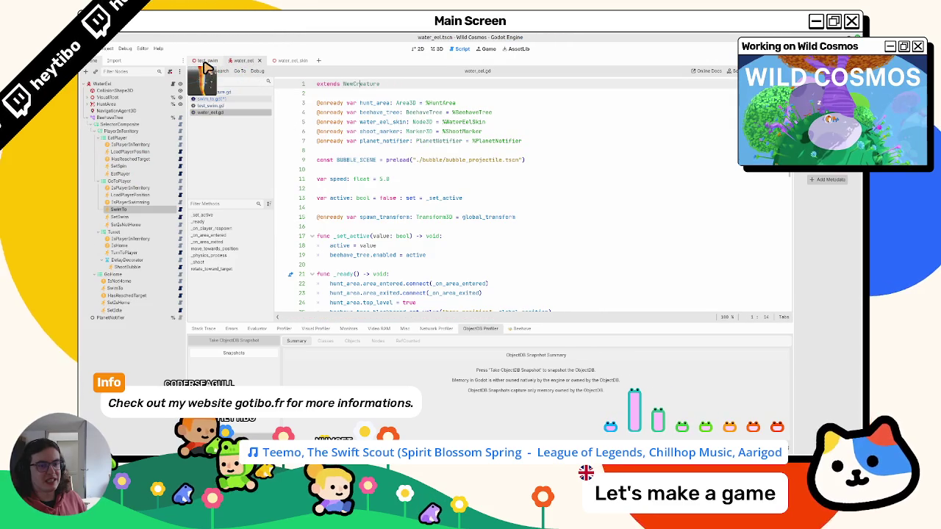
Select the SwimTo node in the water_eel scene and open its swim_to.gd script
{"action": "left_click", "coordinate": [145, 225]}
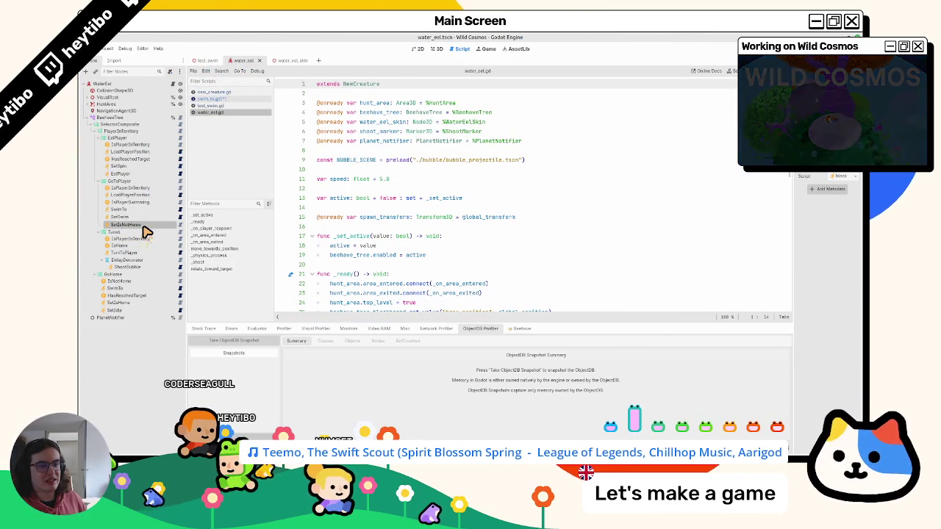
{"action": "left_click", "coordinate": [146, 210]}
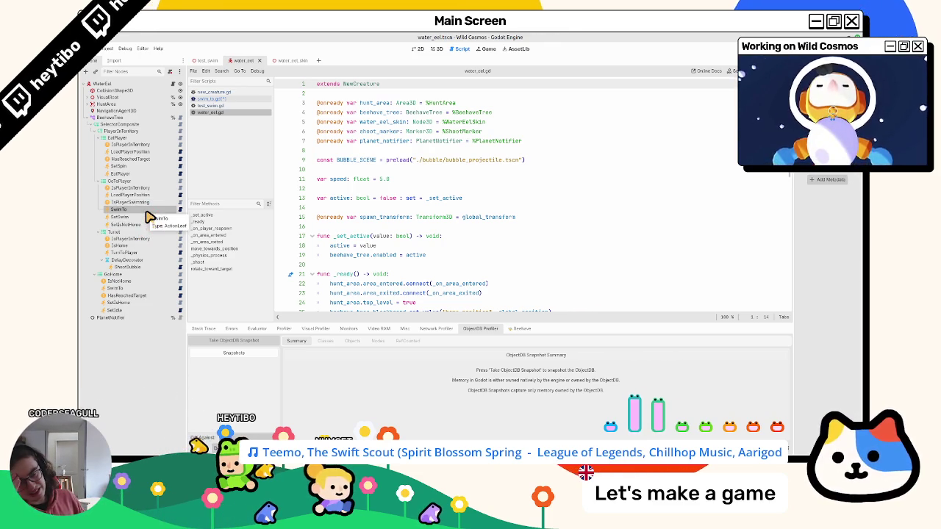
{"action": "left_click", "coordinate": [181, 211]}
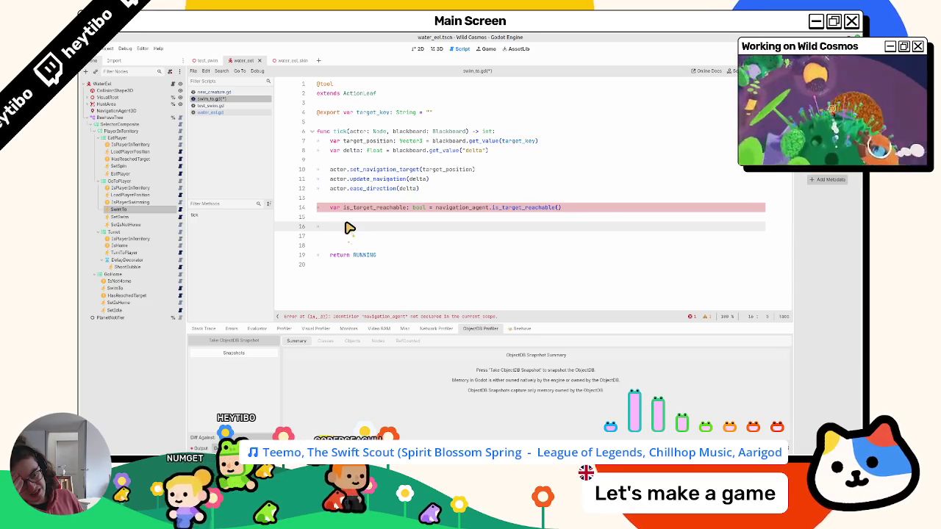
Prefix navigation_agent with 'actor.' on line 14, then move down to the empty line
{"action": "left_click", "coordinate": [436, 210]}
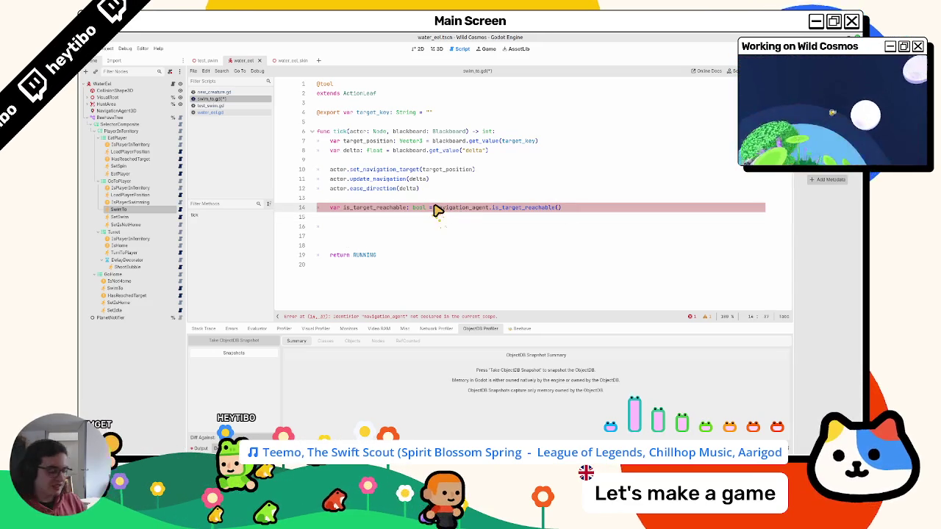
{"action": "type", "text": "actor."}
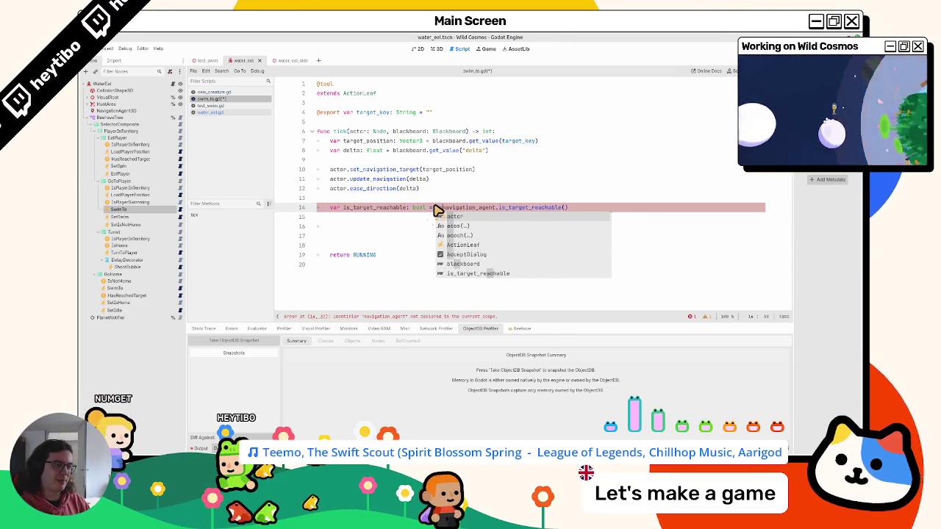
{"action": "key", "text": "Escape"}
{"action": "key", "text": "Down"}
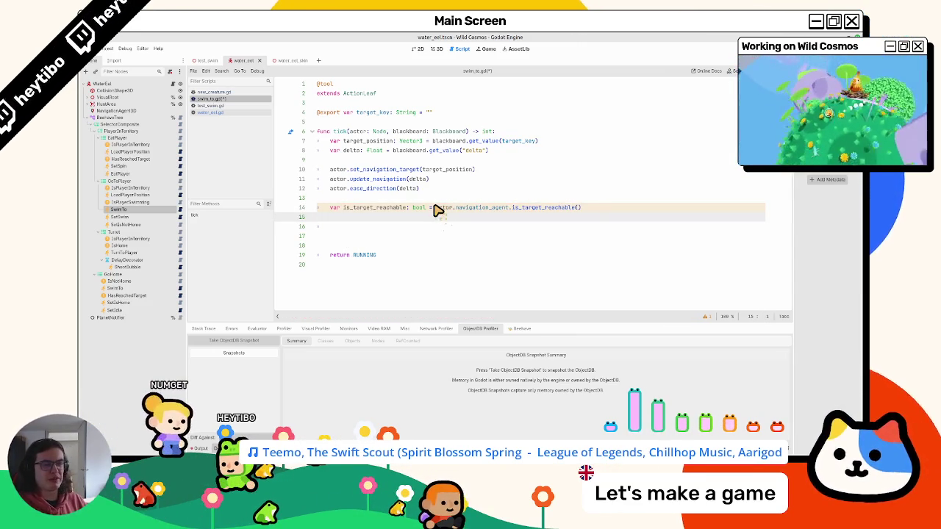
{"action": "key", "text": "Down"}
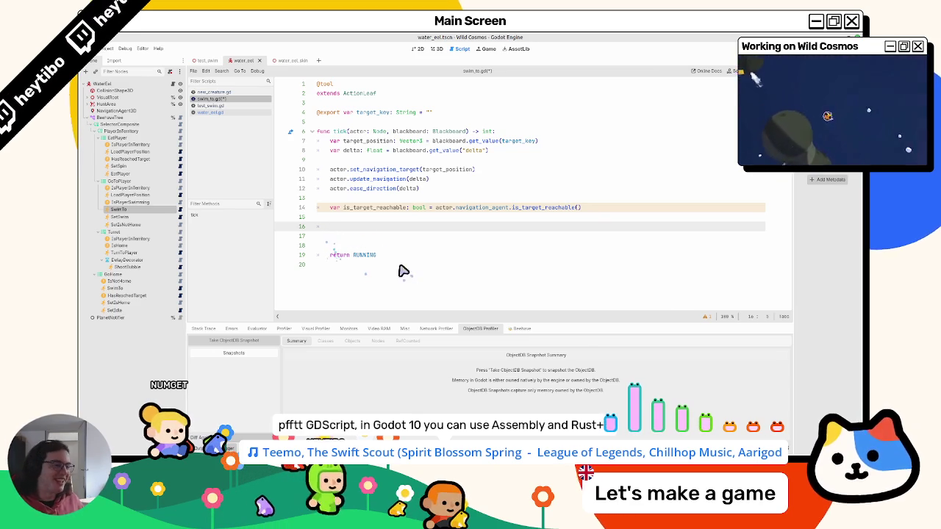
Add an is_target_reachable check that returns FAILURE when the target is unreachable
{"action": "left_click", "coordinate": [391, 237]}
{"action": "key", "text": "Up"}
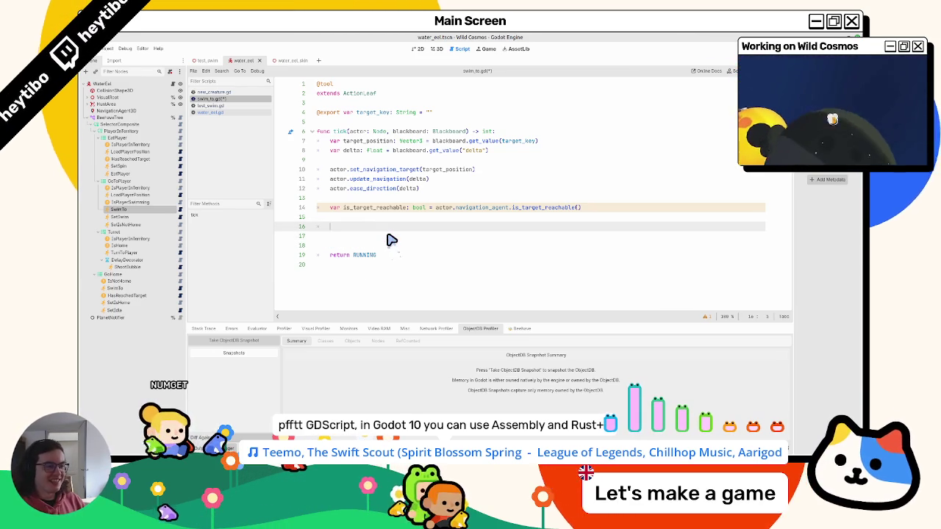
{"action": "type", "text": "if "}
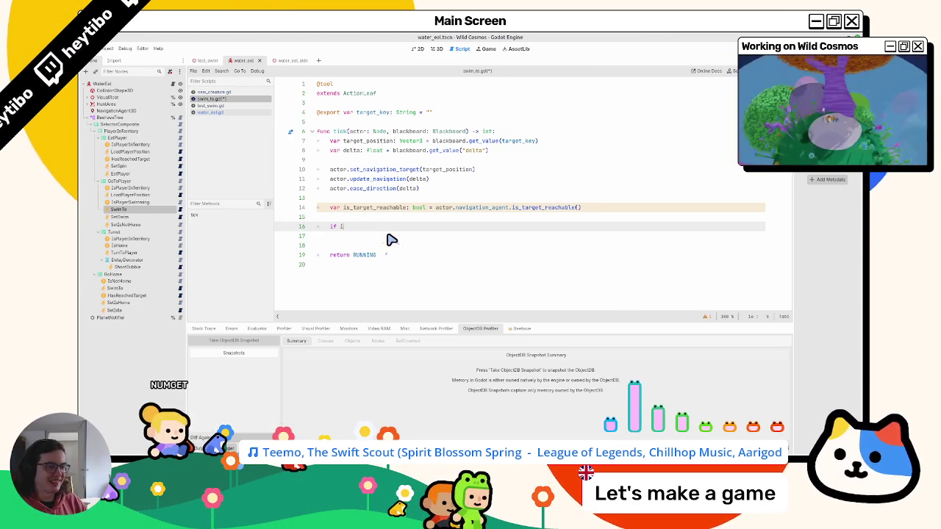
{"action": "type", "text": "is"}
{"action": "key", "text": "Return"}
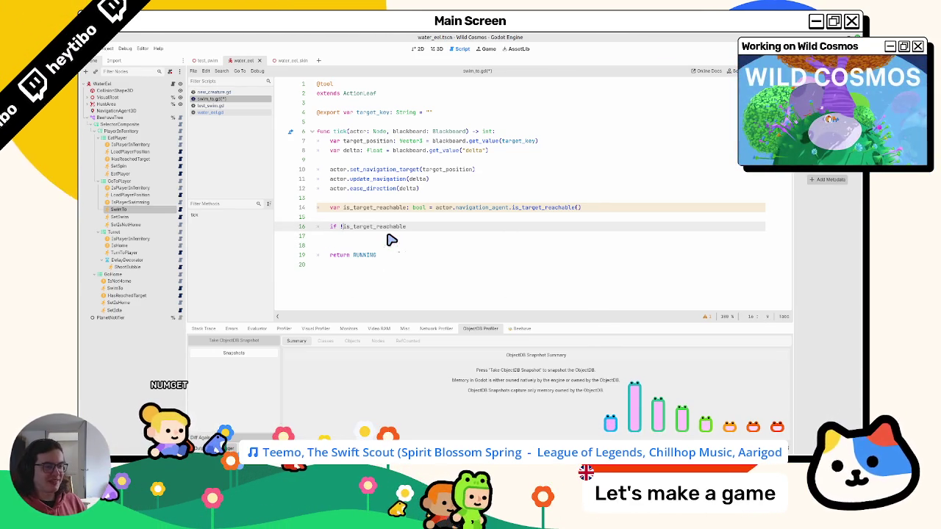
{"action": "type", "text": ":"}
{"action": "key", "text": "Return"}
{"action": "type", "text": "return fail"}
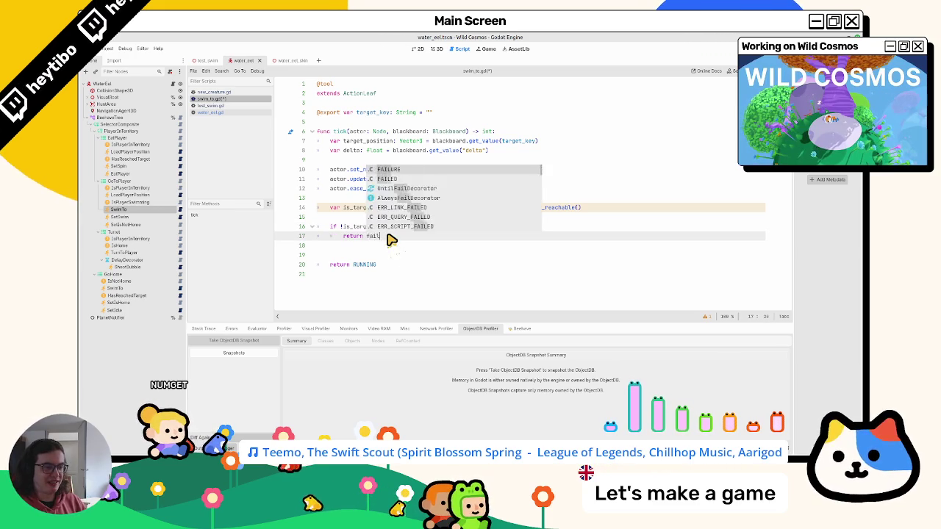
{"action": "key", "text": "Return"}
{"action": "key", "text": "Return"}
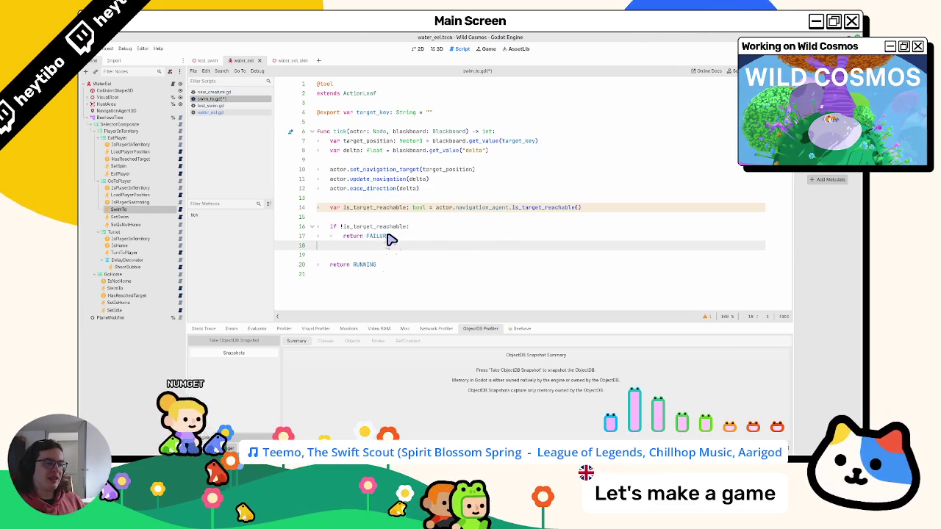
{"action": "key", "text": "Up"}
{"action": "key", "text": "Down"}
{"action": "key", "text": "Down"}
{"action": "key", "text": "Up"}
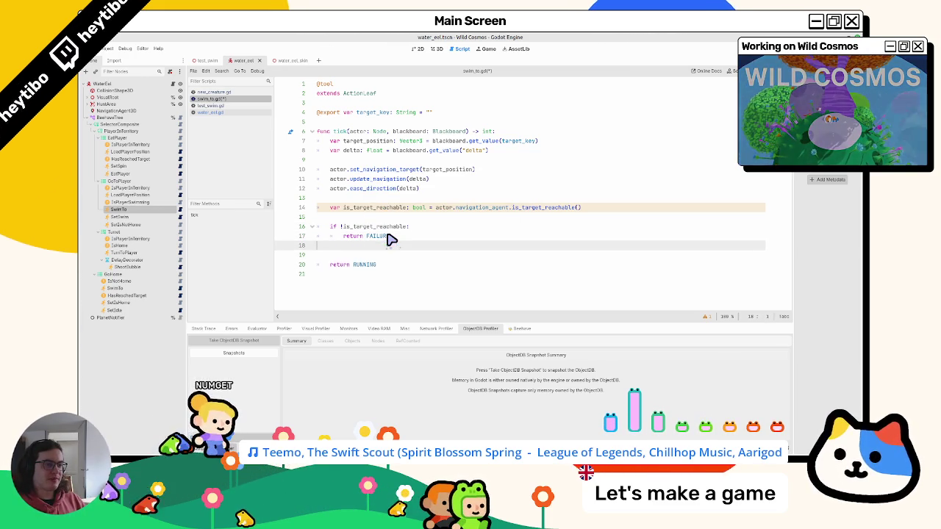
Add 'if actor.is_target_reached(): return SUCCESS', copying the method name from new_creature.gd
{"action": "key", "text": "Return"}
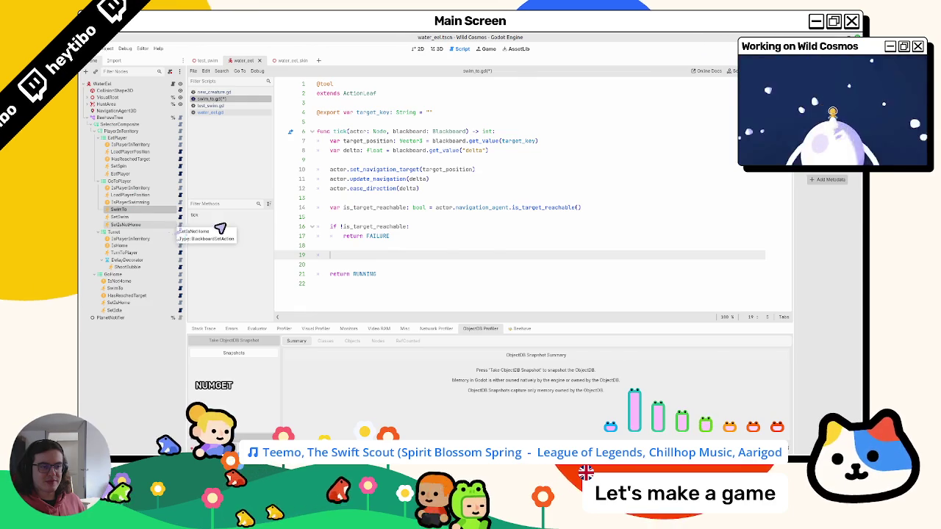
{"action": "type", "text": "ifactor."}
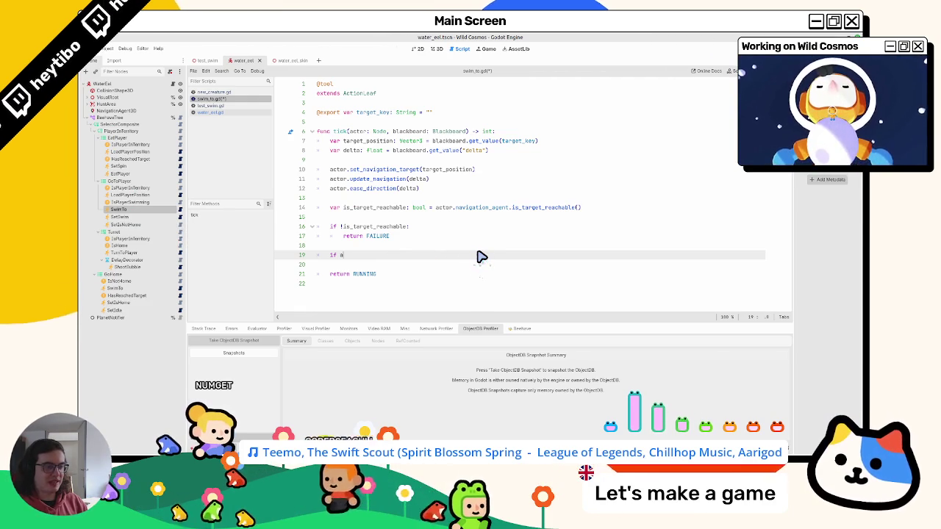
{"action": "type", "text": "navigation_agent.is_target_reachable()"}
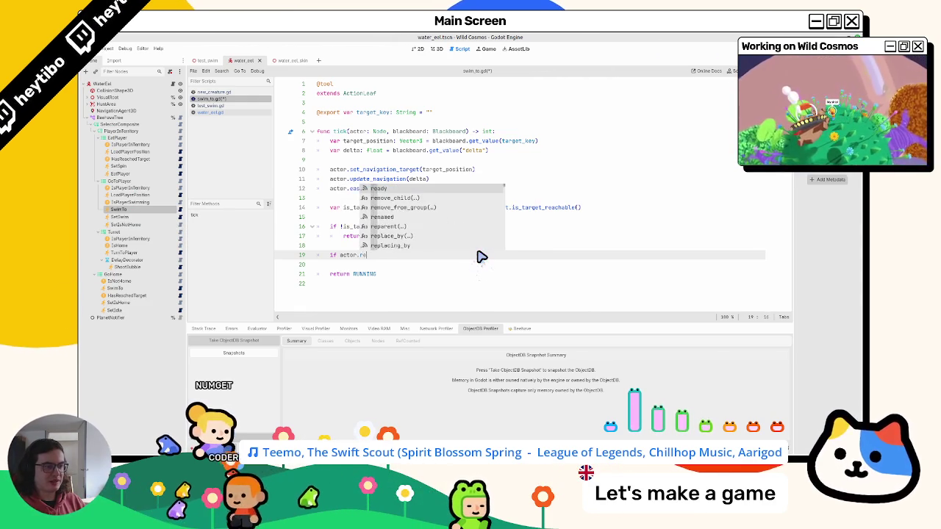
{"action": "key", "text": "ctrl+z"}
{"action": "left_click", "coordinate": [229, 93]}
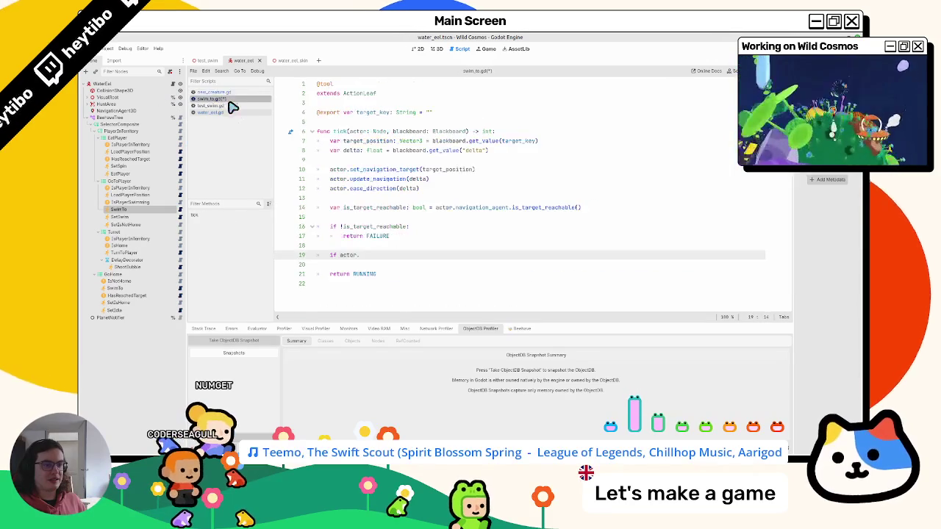
{"action": "double_click", "coordinate": [361, 198]}
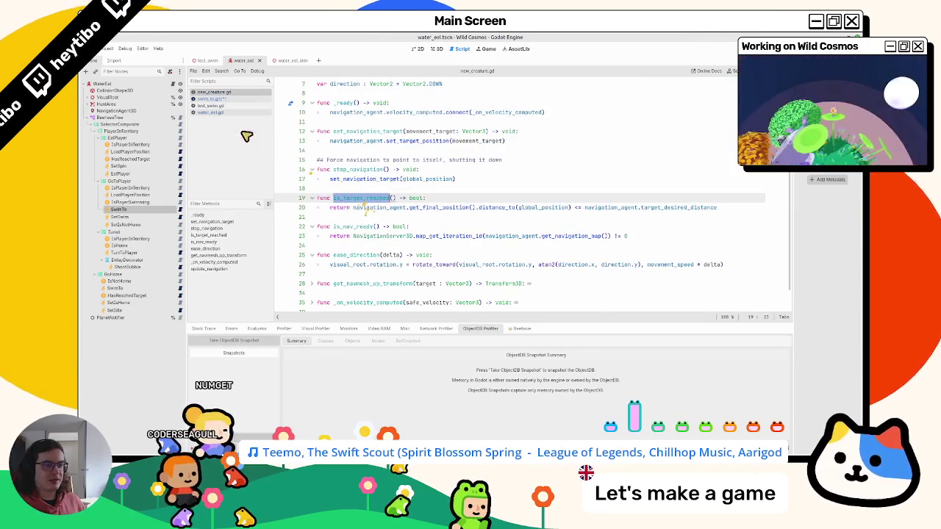
{"action": "left_click", "coordinate": [213, 99]}
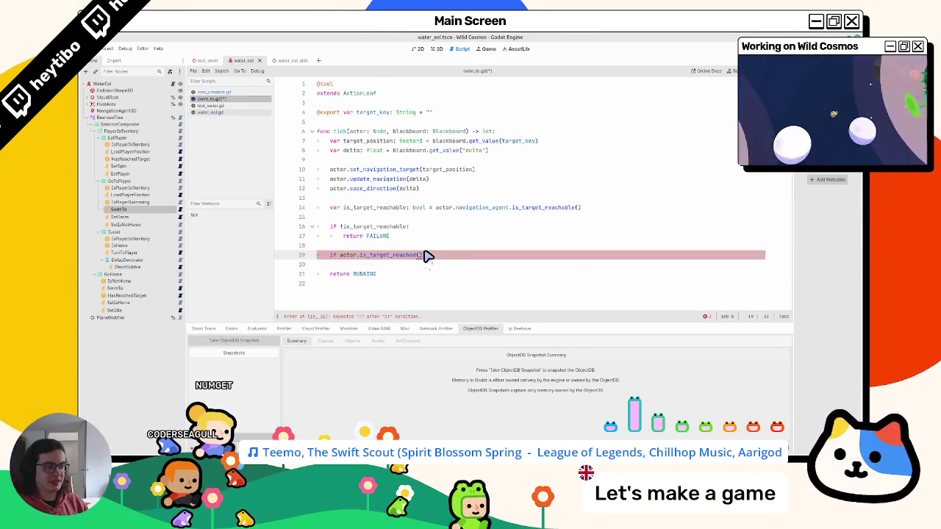
{"action": "key", "text": "Return"}
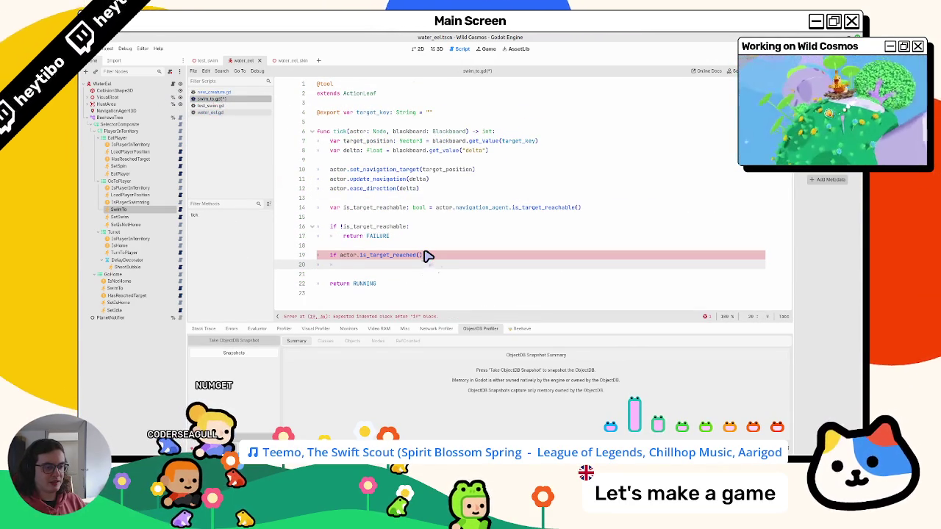
{"action": "type", "text": "return succ"}
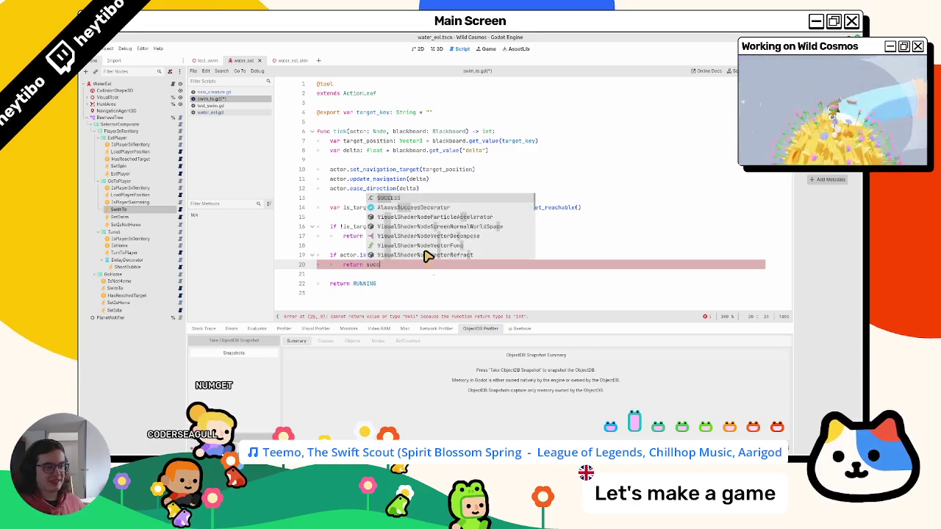
{"action": "key", "text": "Return"}
Save swim_to.gd and run the test_swim scene
{"action": "key", "text": "ctrl+s"}
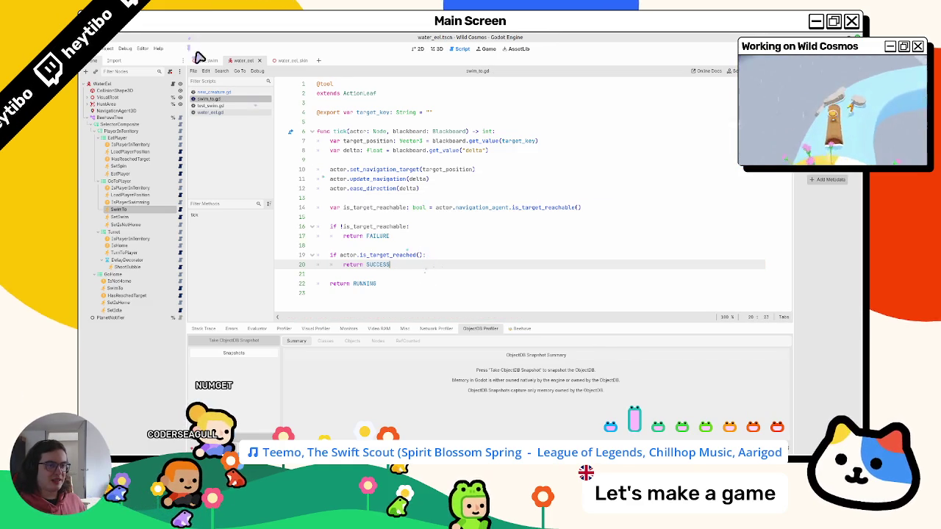
{"action": "left_click", "coordinate": [208, 61]}
{"action": "key", "text": "F6"}
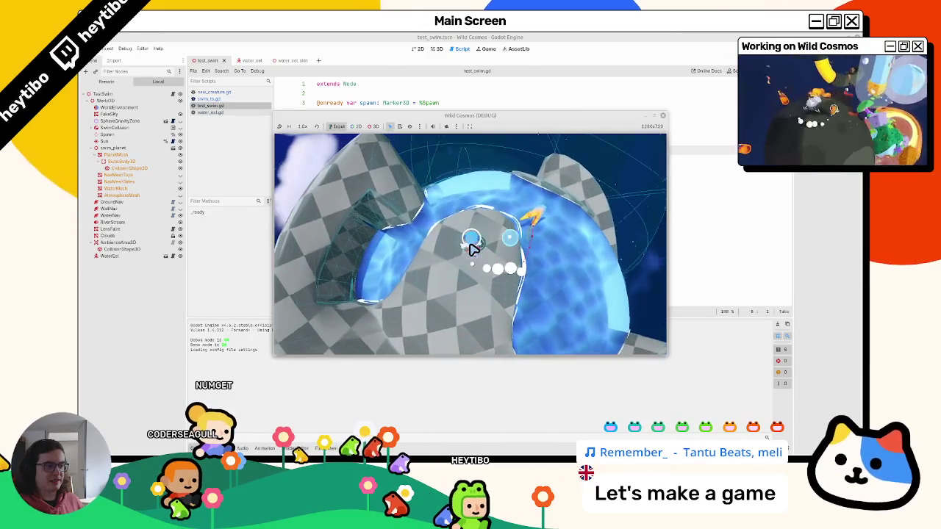
Pause the swim test, reposition its window, and display the BeehaveTree graph in the Beehave debugger
{"action": "key", "text": "Escape"}
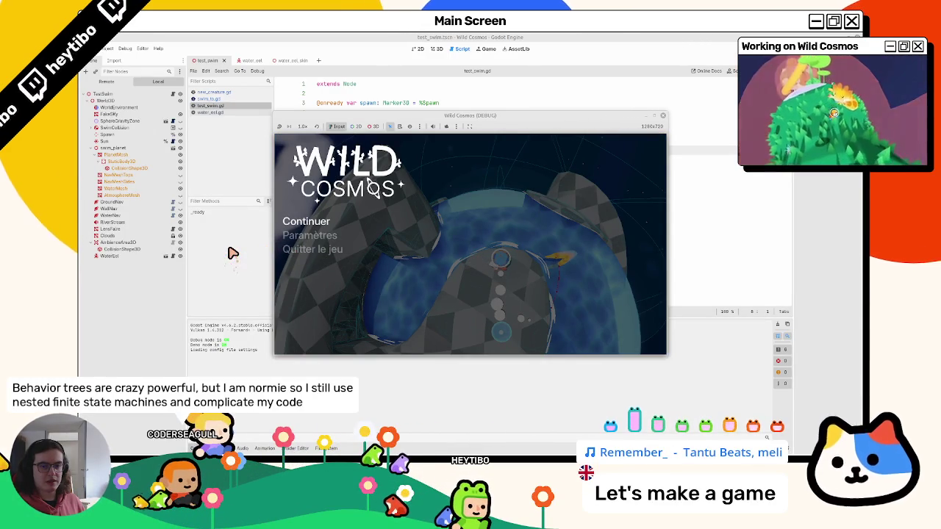
{"action": "left_click_drag", "start_coordinate": [404, 111], "coordinate": [210, 97]}
{"action": "left_click_drag", "start_coordinate": [316, 107], "coordinate": [361, 105]}
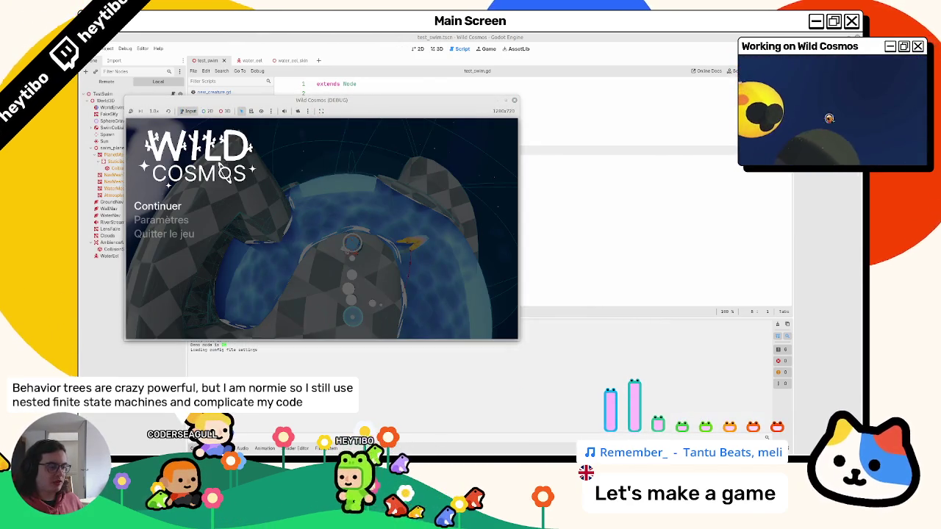
{"action": "key", "text": "alt+f"}
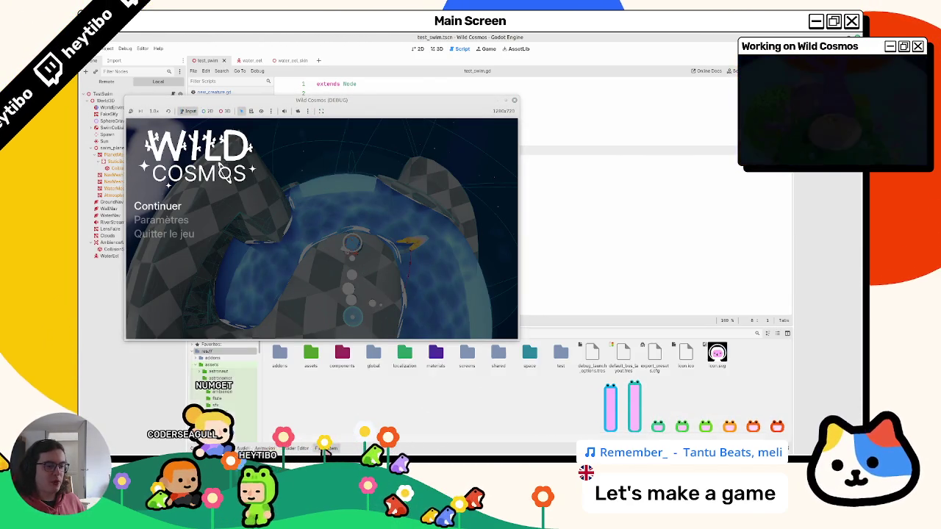
{"action": "key", "text": "alt+d"}
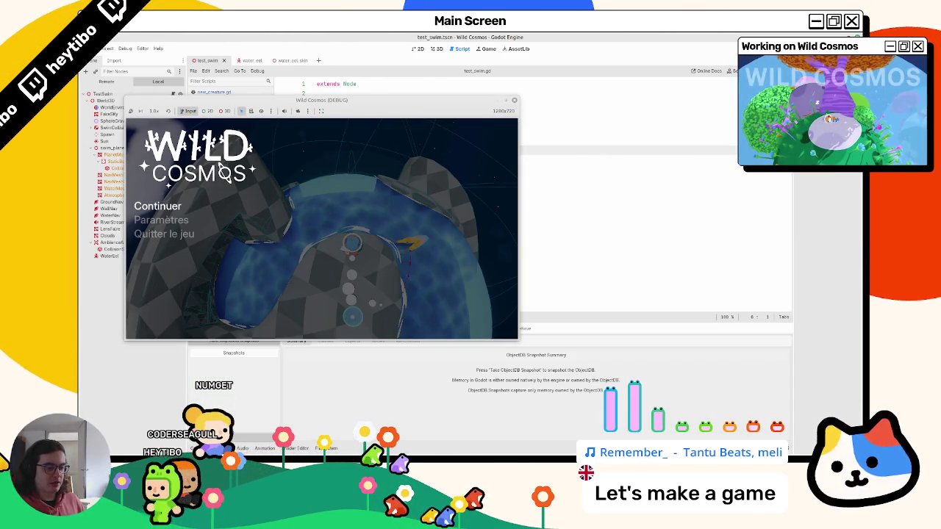
{"action": "left_click_drag", "start_coordinate": [333, 101], "coordinate": [331, 63]}
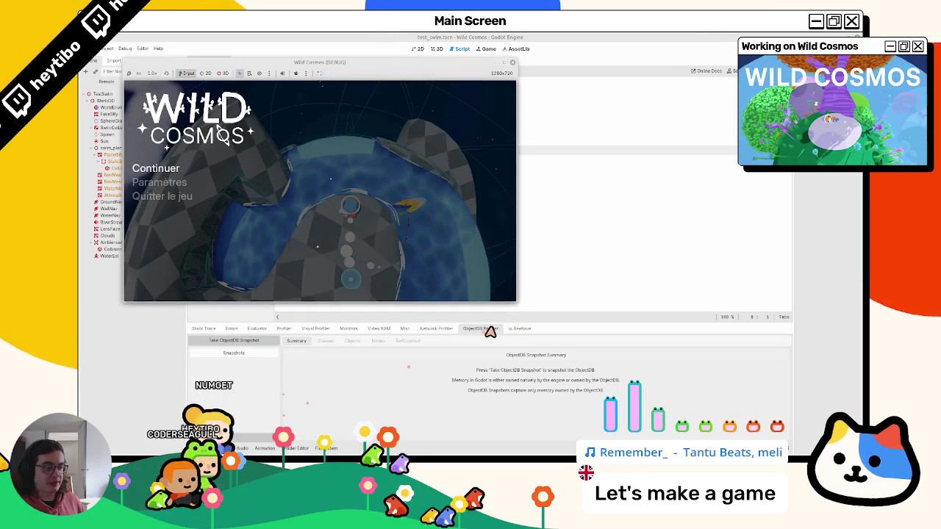
{"action": "left_click", "coordinate": [522, 330]}
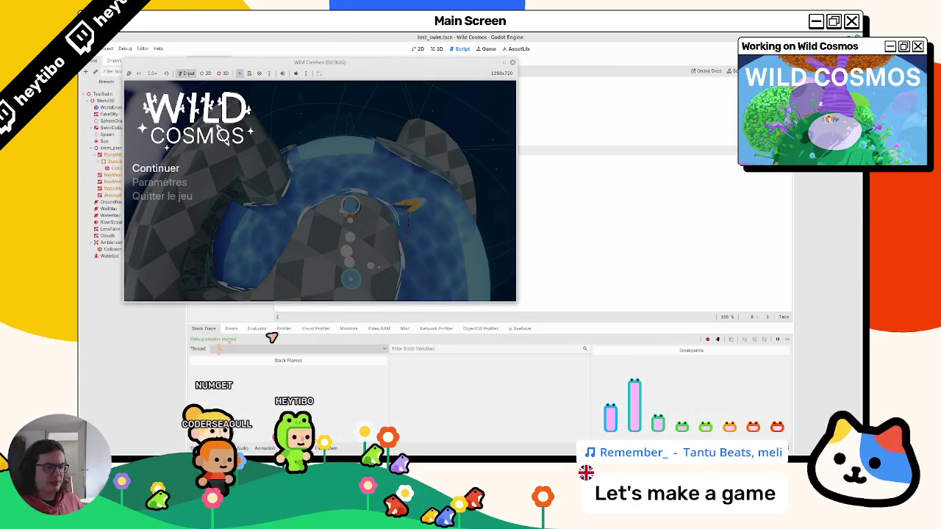
{"action": "left_click", "coordinate": [210, 344]}
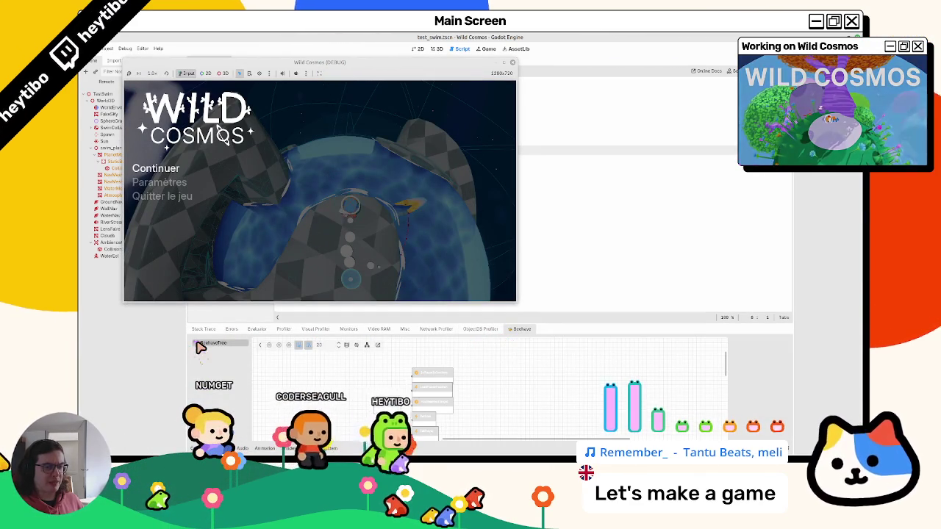
Float the Beehave view as its own window snapped to the right half, then resume the game
{"action": "left_click", "coordinate": [378, 345]}
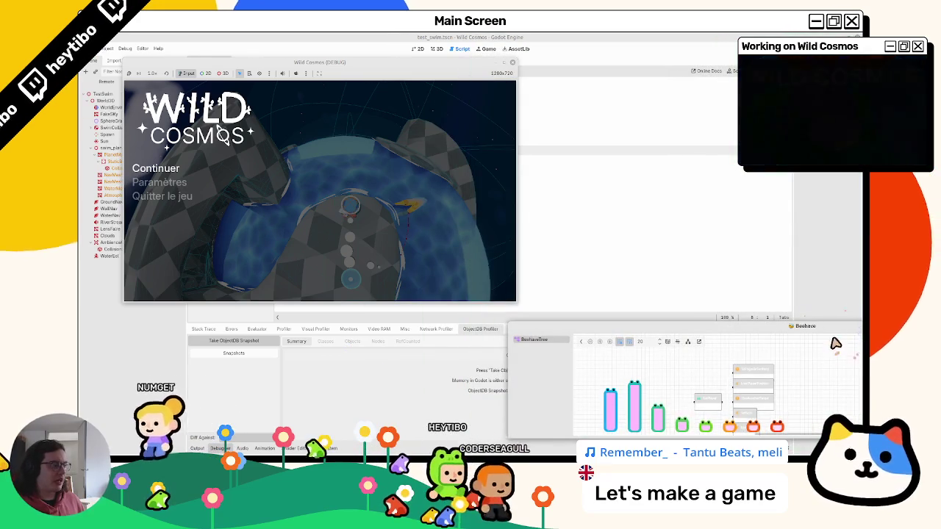
{"action": "key", "text": "super+Right"}
{"action": "key", "text": "Escape"}
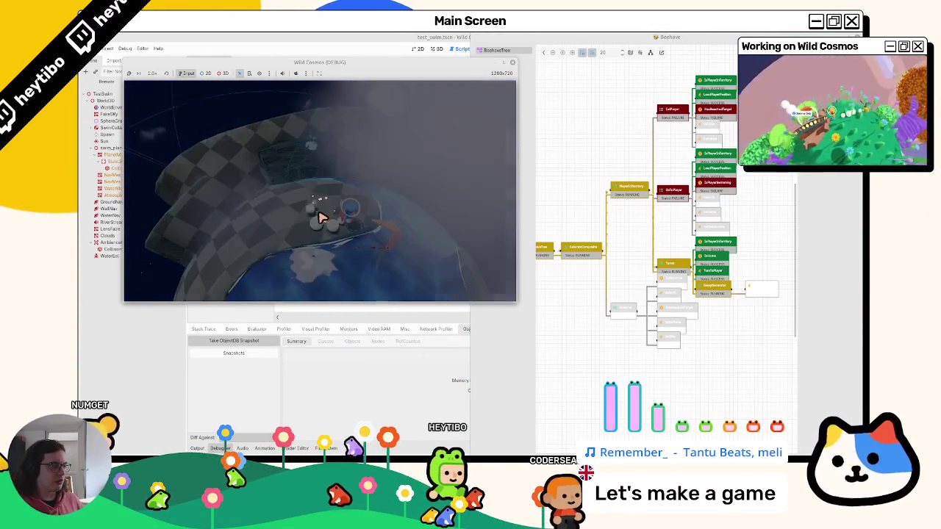
{"action": "key", "text": "Escape"}
{"action": "key", "text": "Escape"}
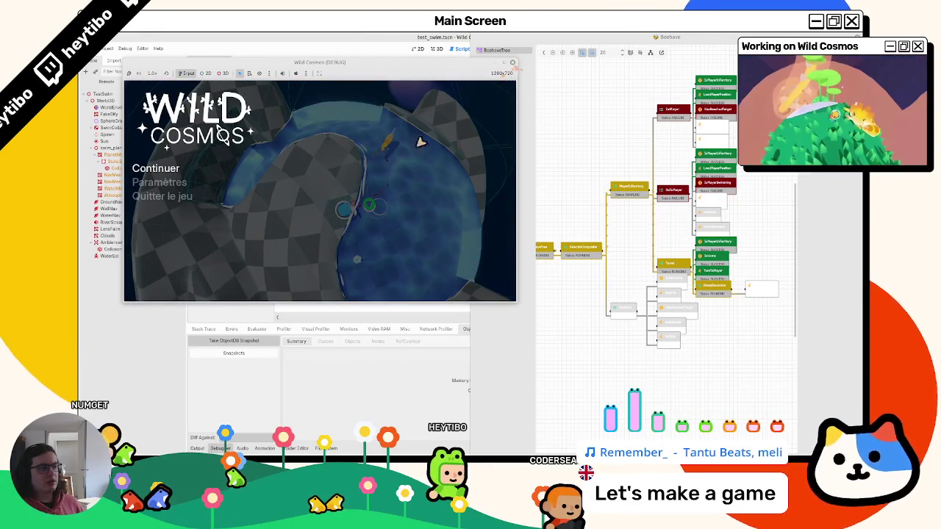
Play through the swim test, pausing and resuming a few times, then refocus the editor
{"action": "key", "text": "Escape"}
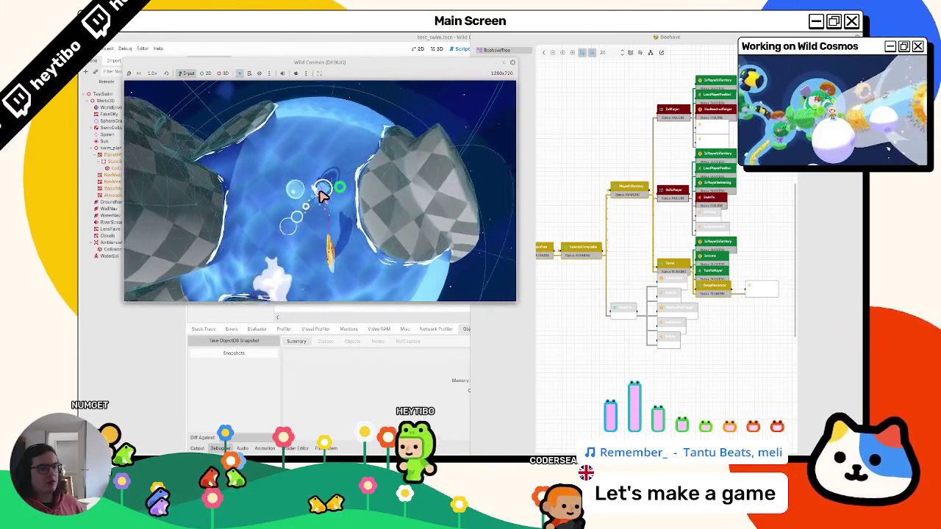
{"action": "key", "text": "Escape"}
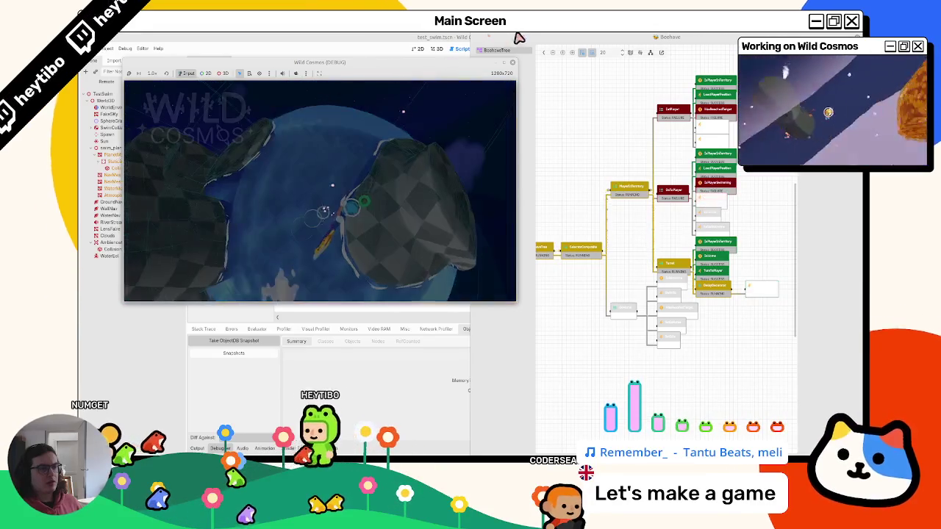
{"action": "key", "text": "Escape"}
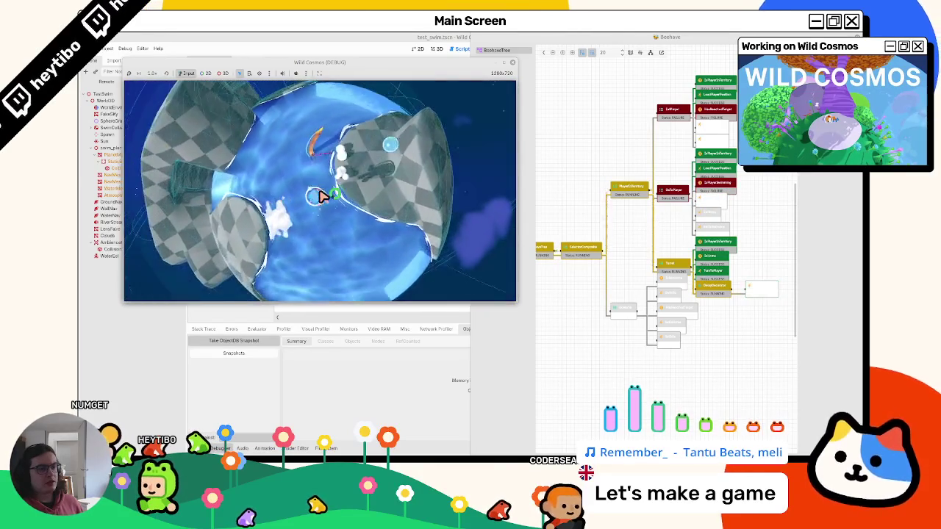
{"action": "key", "text": "Escape"}
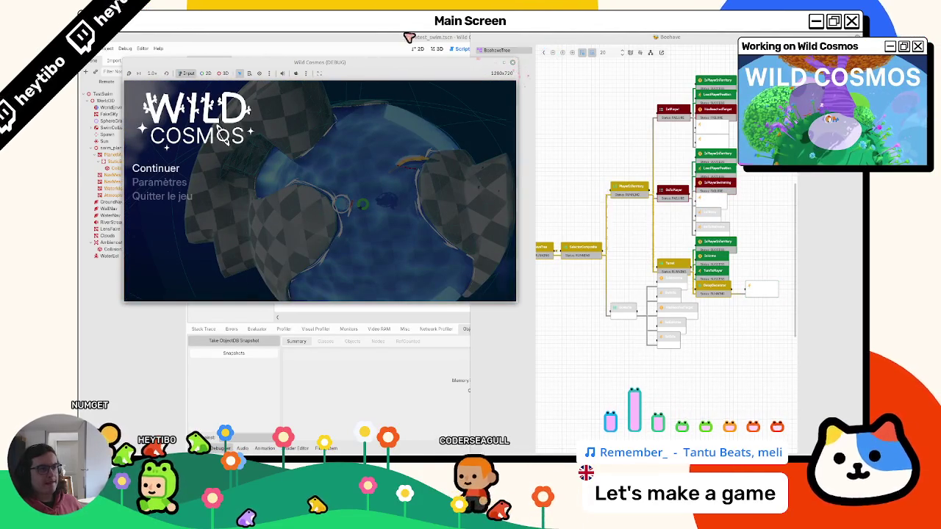
{"action": "left_click", "coordinate": [515, 68]}
Move SwimTo below SetIsNotHome in water_eel's GoToPlayer sequence and save the scene
{"action": "left_click", "coordinate": [513, 63]}
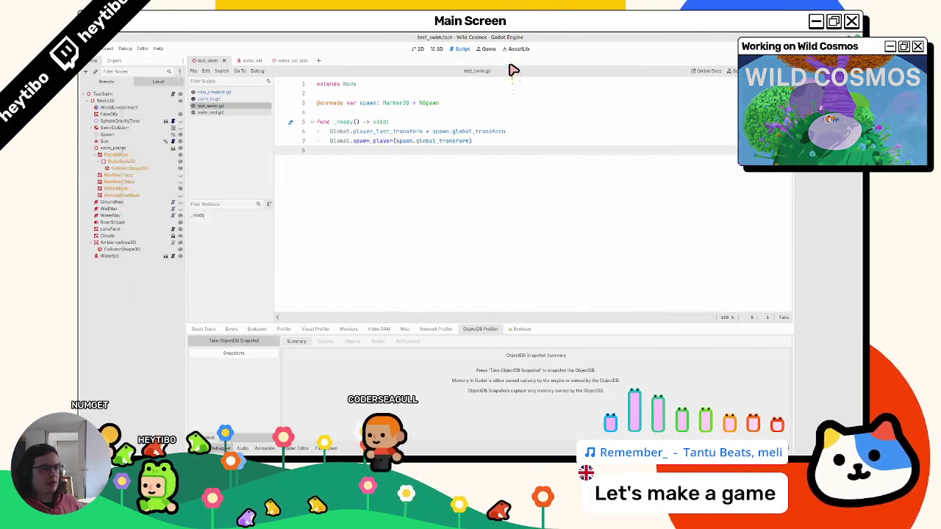
{"action": "left_click", "coordinate": [263, 63]}
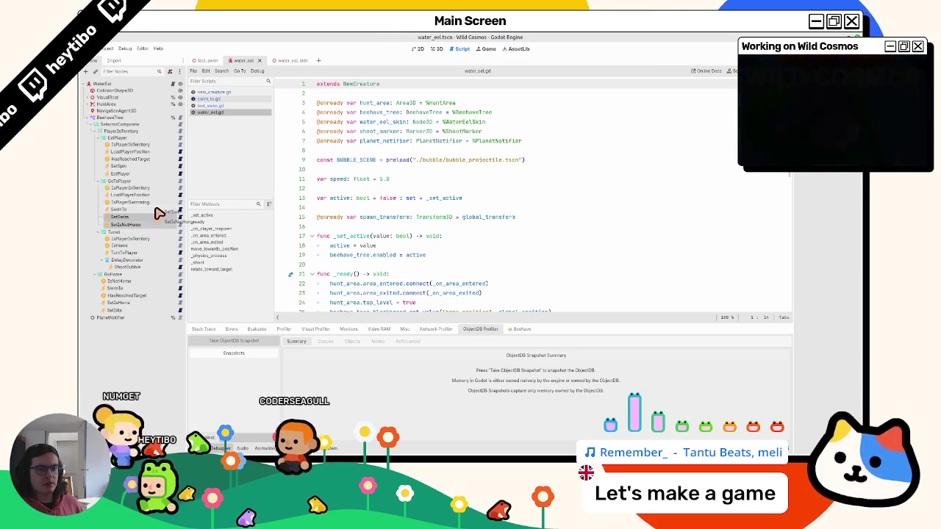
{"action": "left_click_drag", "start_coordinate": [161, 209], "coordinate": [157, 212]}
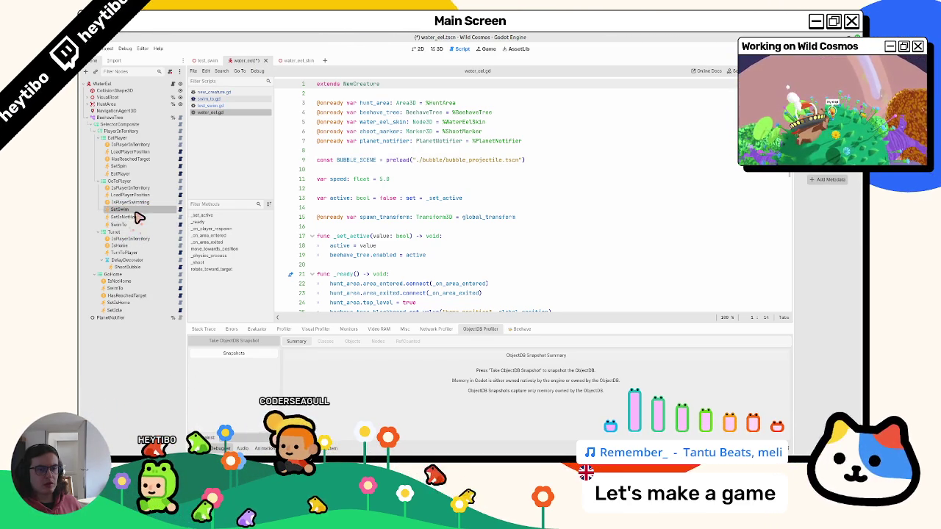
{"action": "key", "text": "ctrl+s"}
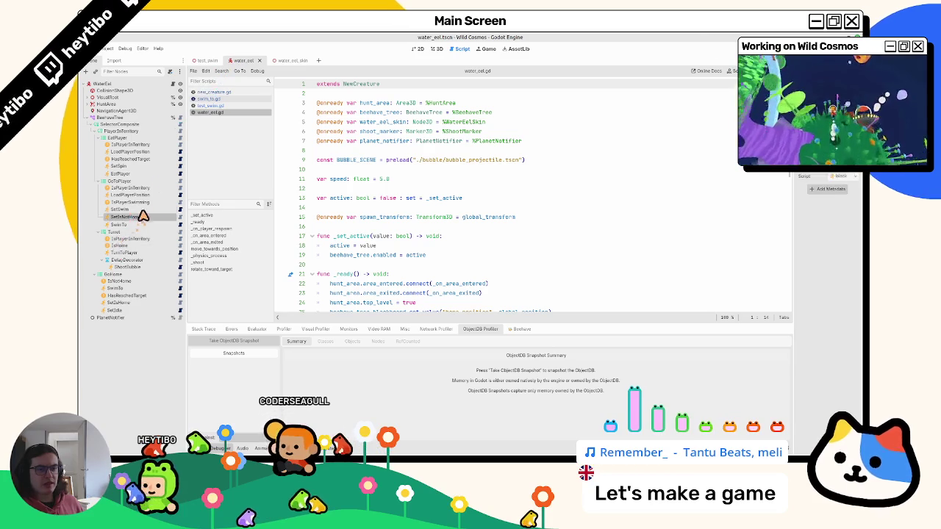
{"action": "left_click", "coordinate": [181, 210]}
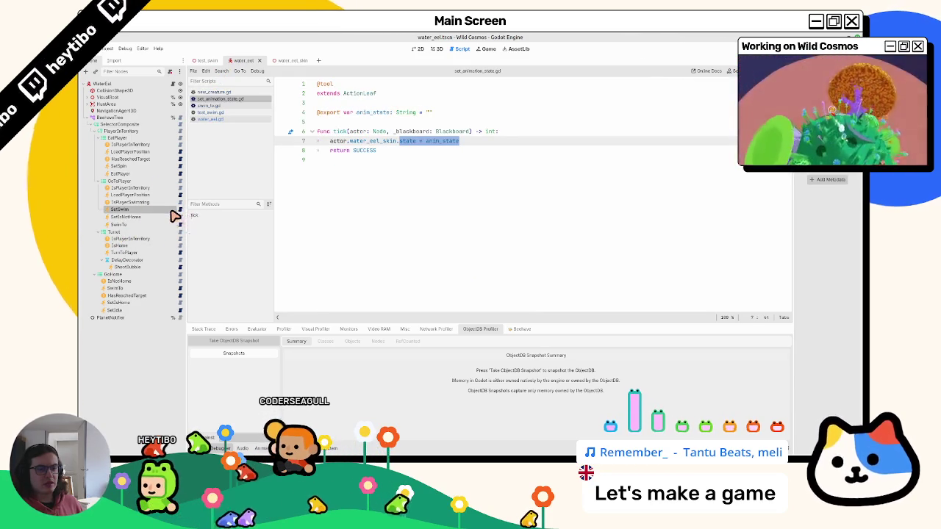
Test-run the test_swim scene with F6, stop it, and return to water_eel
{"action": "left_click", "coordinate": [207, 60]}
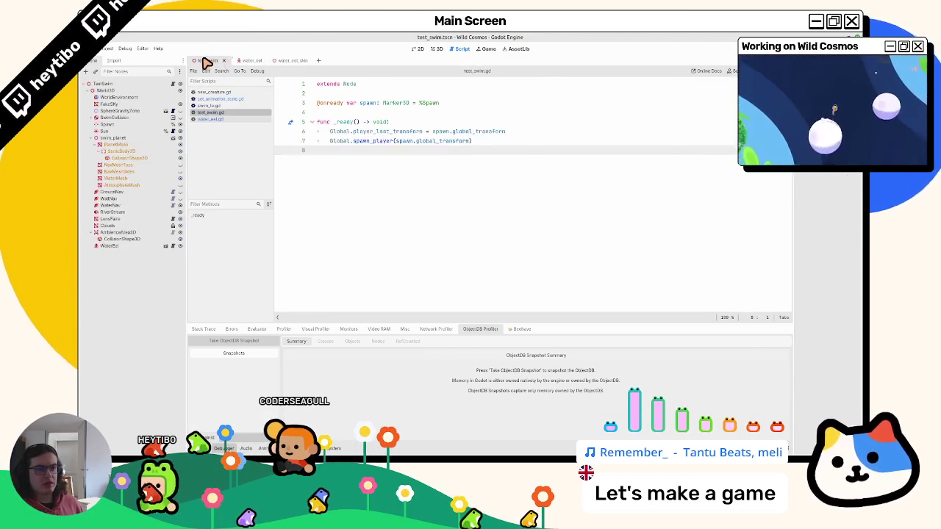
{"action": "key", "text": "F6"}
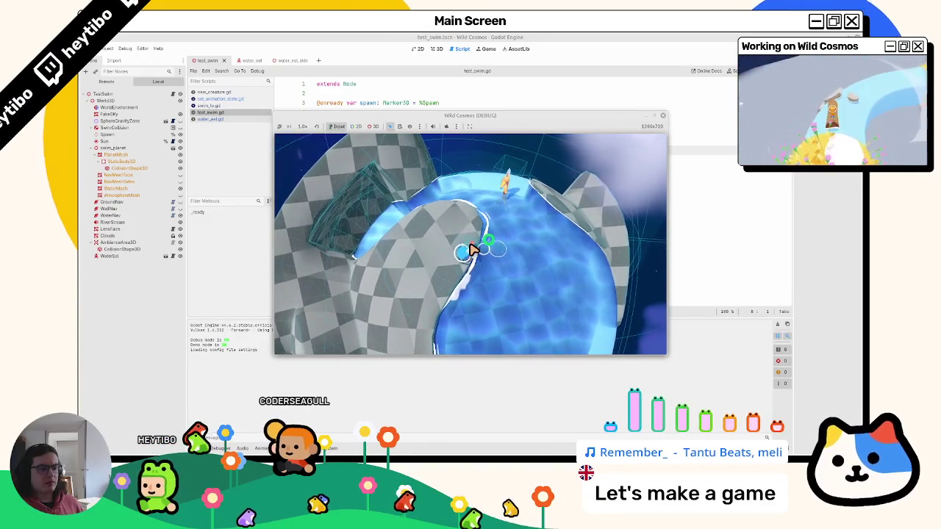
{"action": "key", "text": "F8"}
{"action": "left_click", "coordinate": [249, 60]}
{"action": "left_click", "coordinate": [285, 60]}
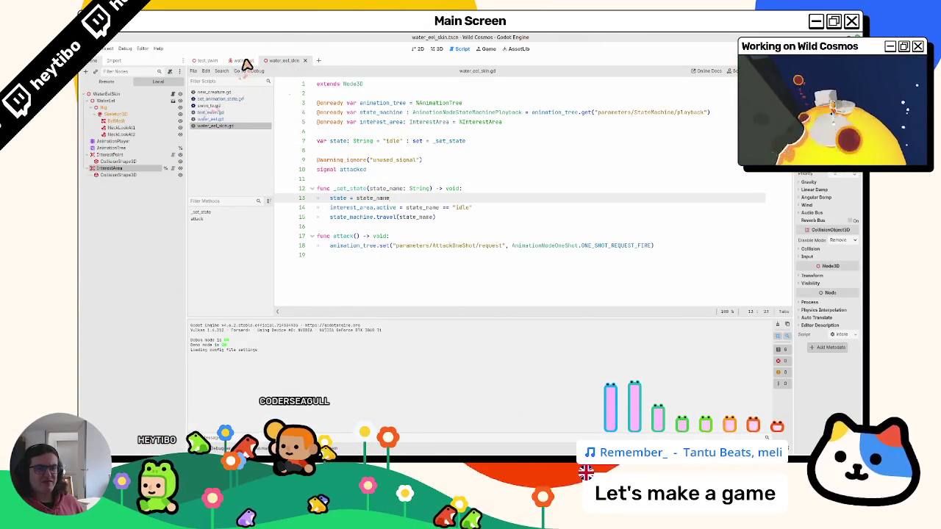
{"action": "left_click", "coordinate": [244, 60]}
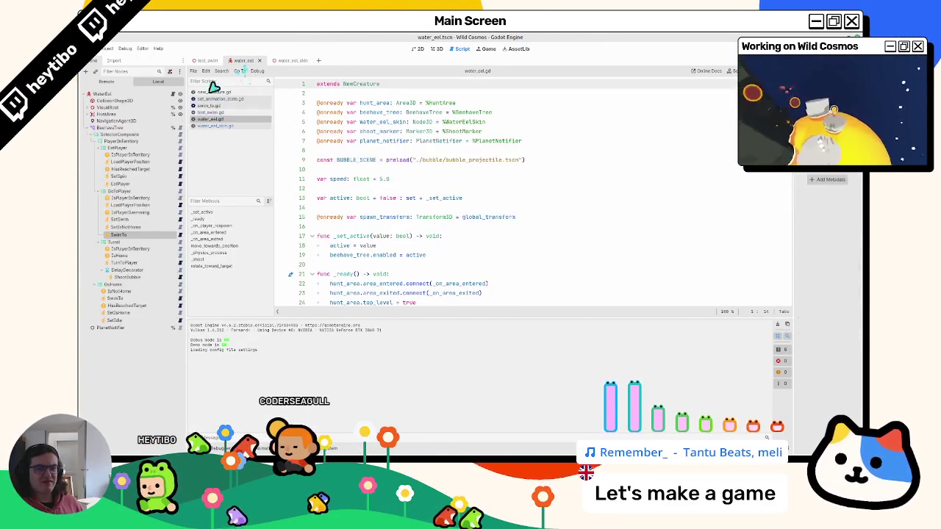
Try reordering SwimTo and SetSwim under GoToPlayer, saving, then undo the last move
{"action": "mouse_move", "coordinate": [147, 241]}
{"action": "left_mouse_down"}
{"action": "mouse_move", "coordinate": [138, 231]}
{"action": "mouse_move", "coordinate": [146, 222]}
{"action": "left_mouse_up"}
{"action": "key", "text": "ctrl+s"}
{"action": "mouse_move", "coordinate": [139, 235]}
{"action": "left_mouse_down"}
{"action": "mouse_move", "coordinate": [134, 243]}
{"action": "mouse_move", "coordinate": [143, 238]}
{"action": "left_mouse_up"}
{"action": "left_click", "coordinate": [144, 220]}
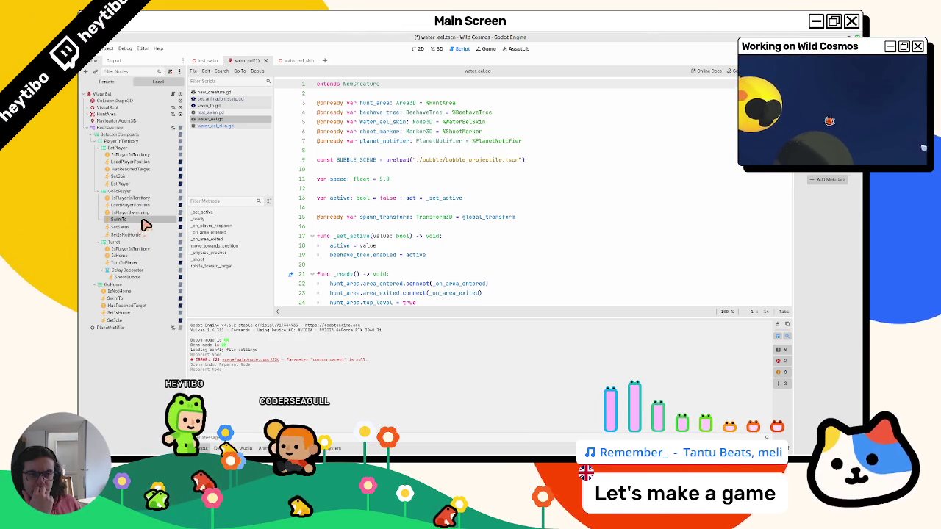
{"action": "left_click", "coordinate": [140, 199]}
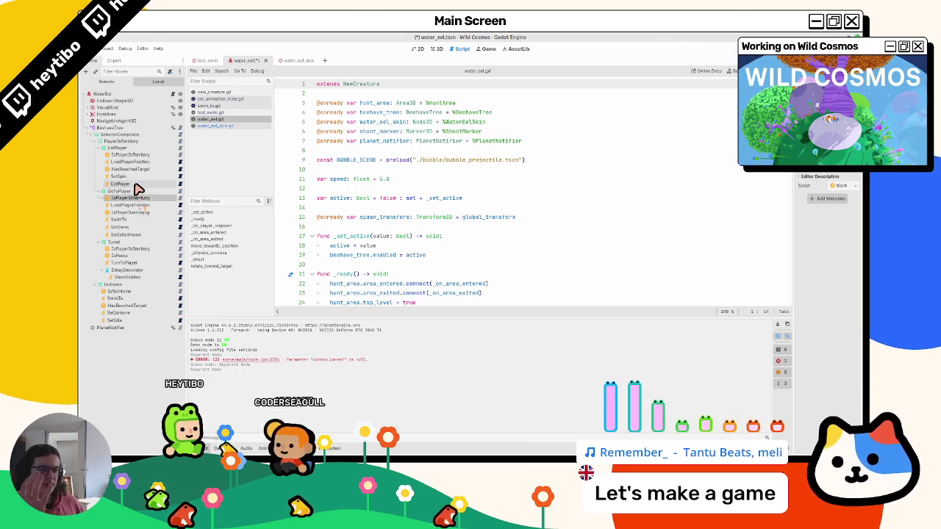
{"action": "left_click_drag", "start_coordinate": [117, 227], "coordinate": [151, 219]}
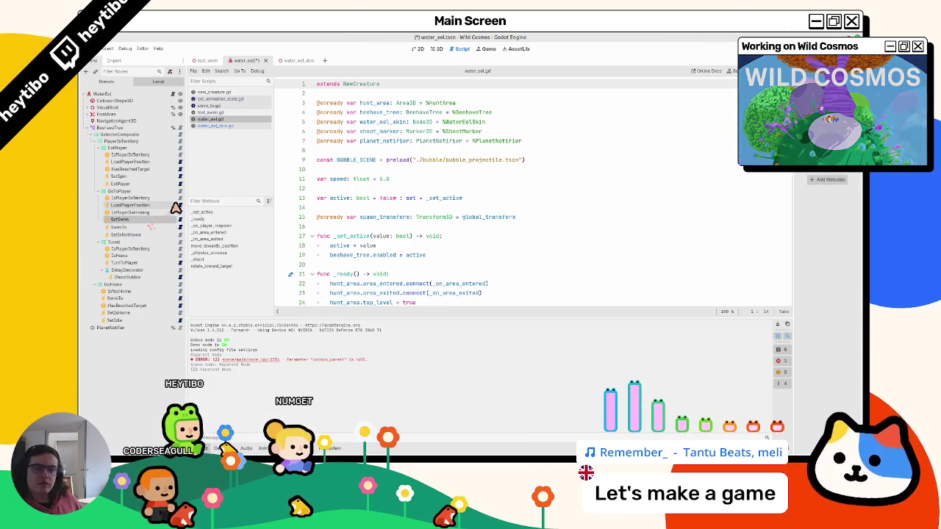
{"action": "key", "text": "ctrl+s"}
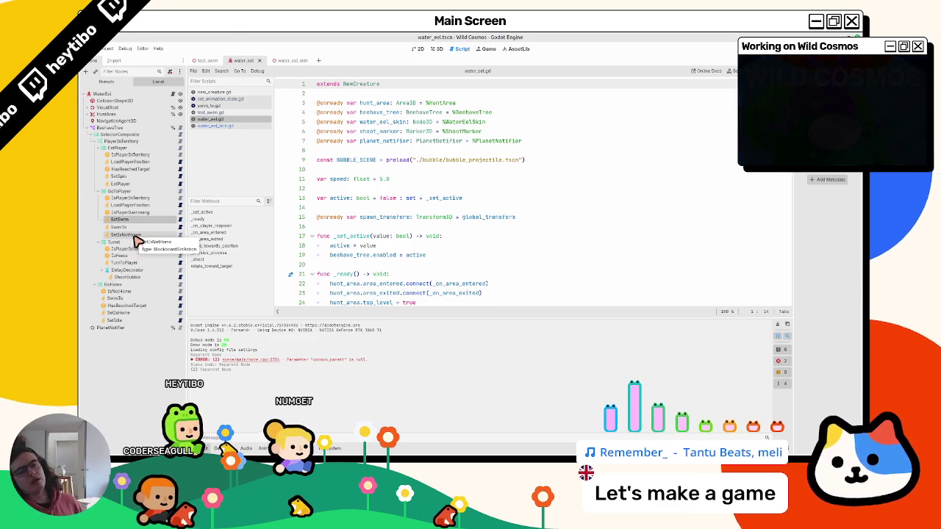
{"action": "key", "text": "ctrl+z"}
Save water_eel and inspect the SetIsHome, SwimTo and HasReachedTarget nodes under GoHome
{"action": "left_click", "coordinate": [134, 237]}
{"action": "key", "text": "ctrl+s"}
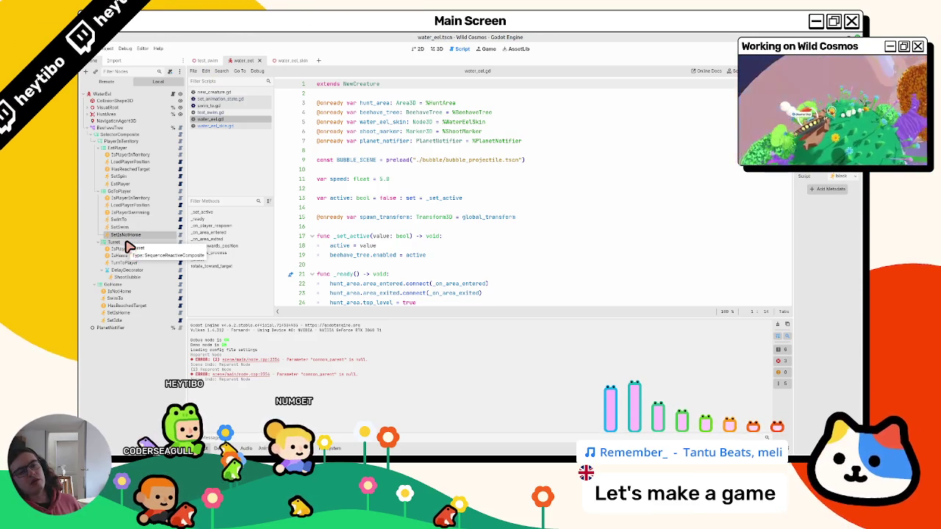
{"action": "left_click", "coordinate": [115, 292]}
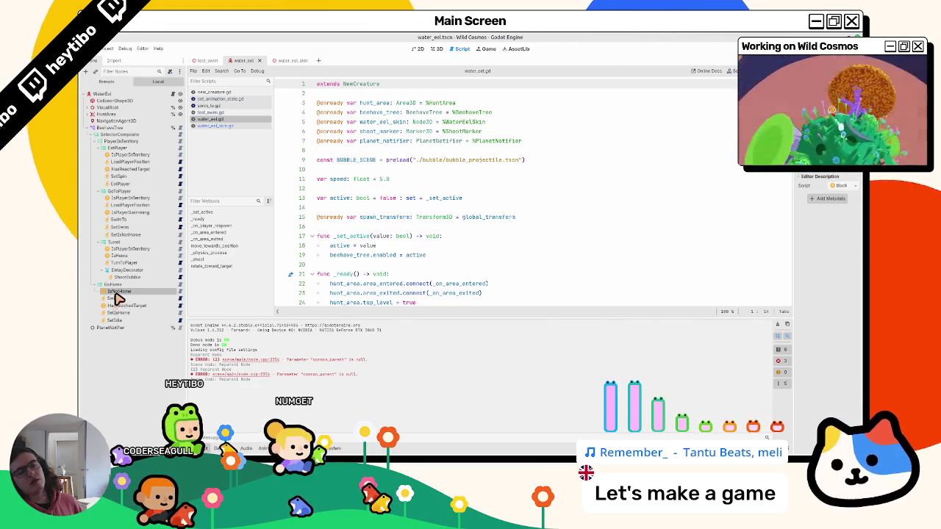
{"action": "mouse_move", "coordinate": [115, 295]}
{"action": "left_mouse_down"}
{"action": "mouse_move", "coordinate": [121, 285]}
{"action": "mouse_move", "coordinate": [120, 300]}
{"action": "left_mouse_up"}
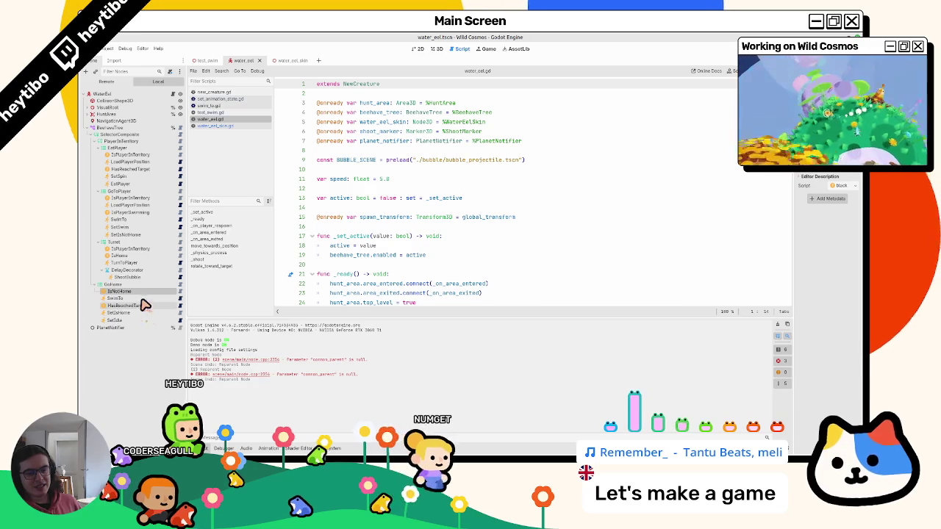
{"action": "left_click", "coordinate": [147, 299]}
{"action": "left_click", "coordinate": [180, 300]}
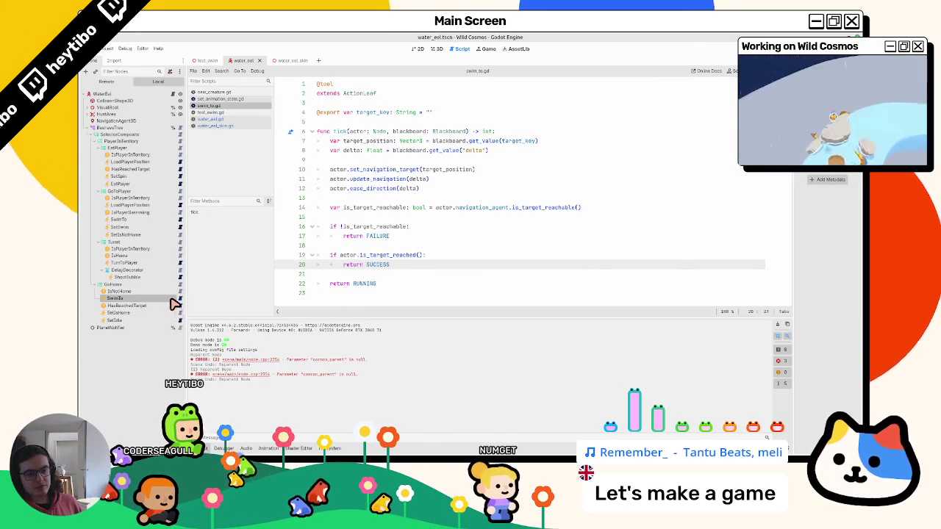
{"action": "left_click", "coordinate": [167, 305]}
{"action": "left_click", "coordinate": [172, 300]}
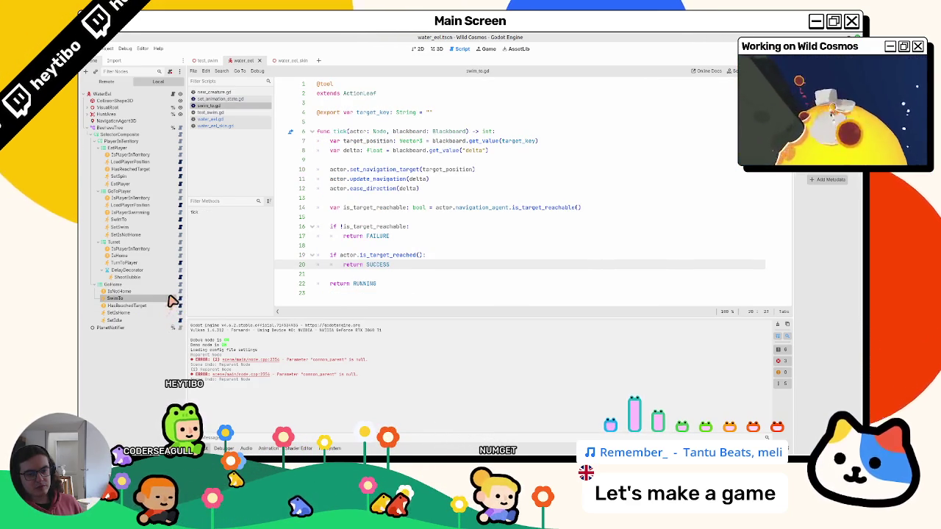
Place SetSwim above SwimTo under GoToPlayer and save the water_eel scene
{"action": "left_click", "coordinate": [137, 220]}
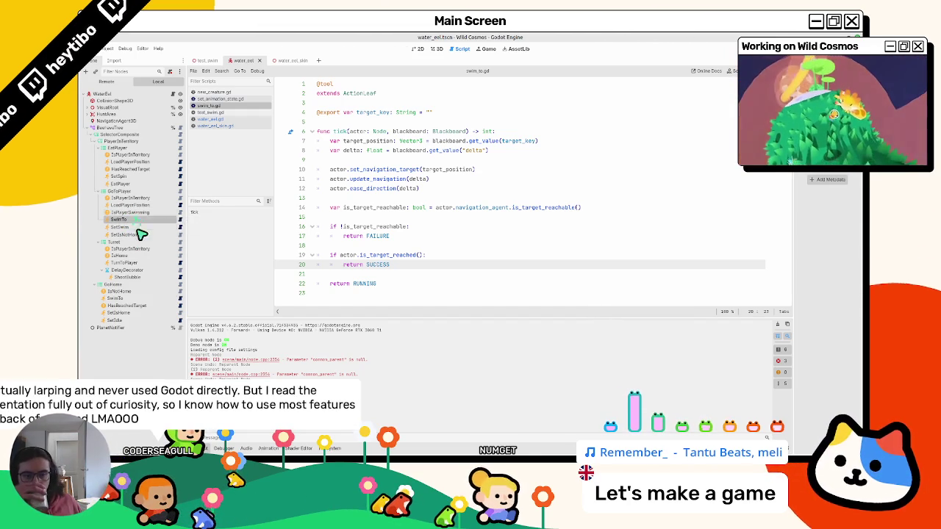
{"action": "left_click_drag", "start_coordinate": [143, 222], "coordinate": [144, 222]}
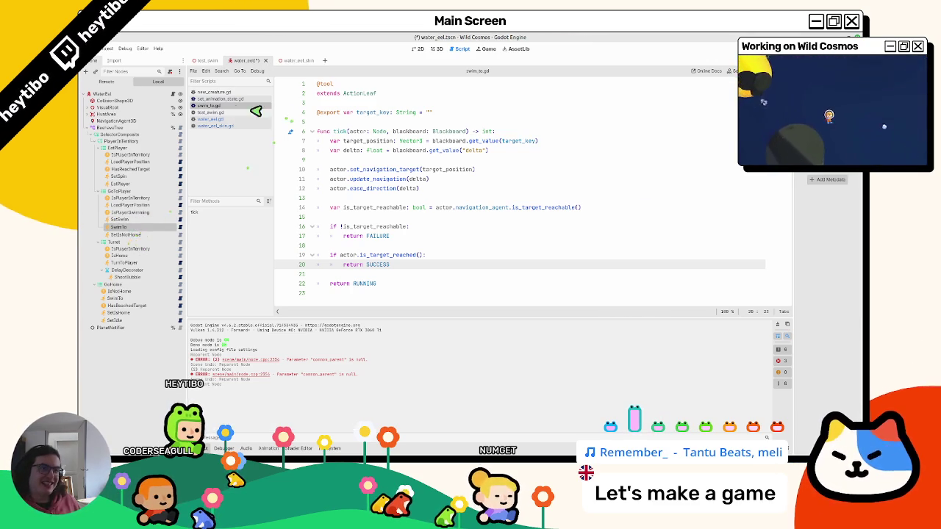
{"action": "key", "text": "ctrl+s"}
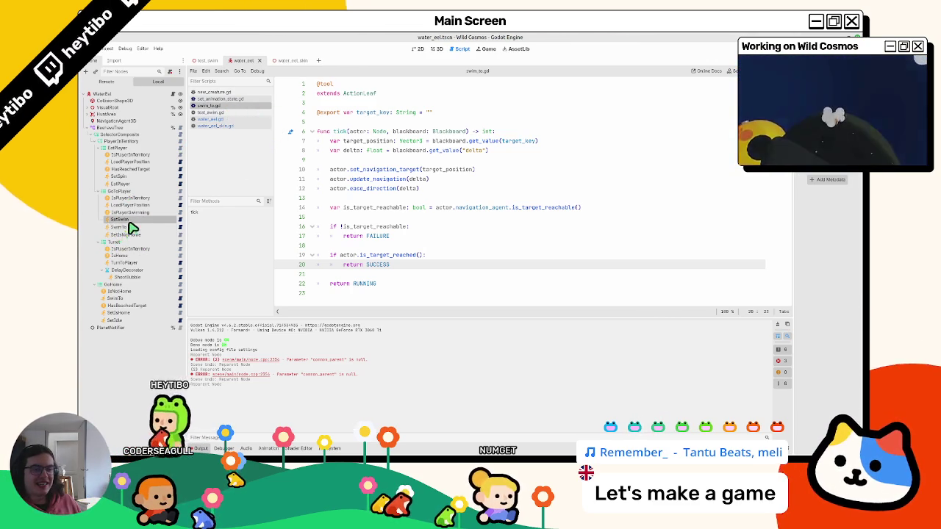
{"action": "left_click", "coordinate": [129, 234]}
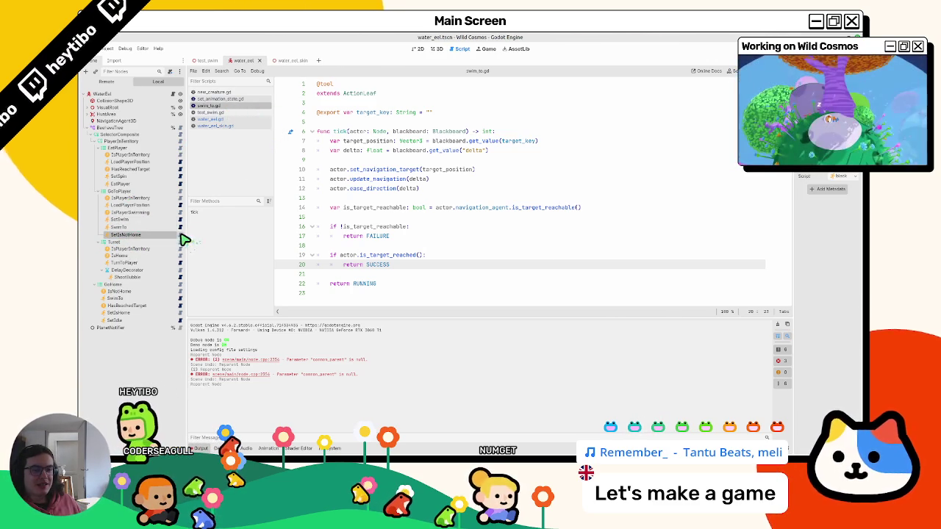
{"action": "left_click", "coordinate": [207, 60]}
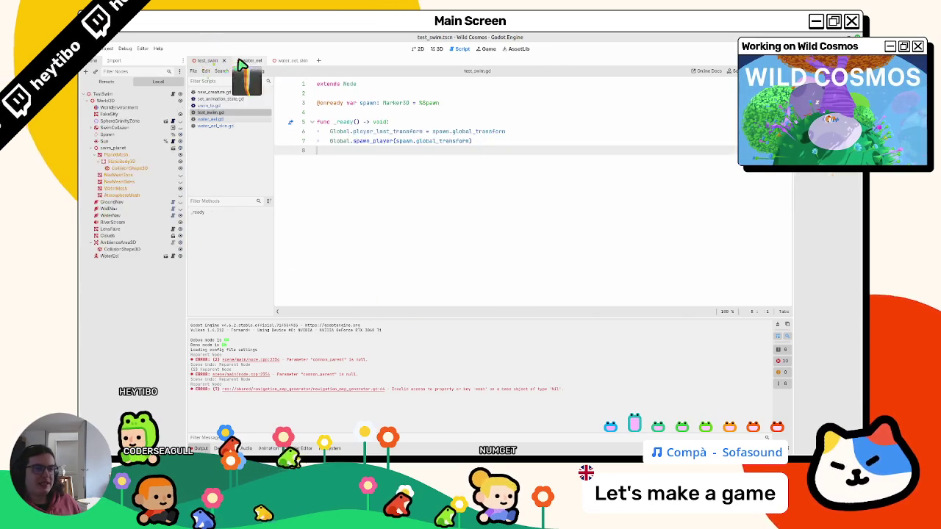
Run the swim test, then select water_eel's SwimTo node and open swim_to.gd
{"action": "key", "text": "F6"}
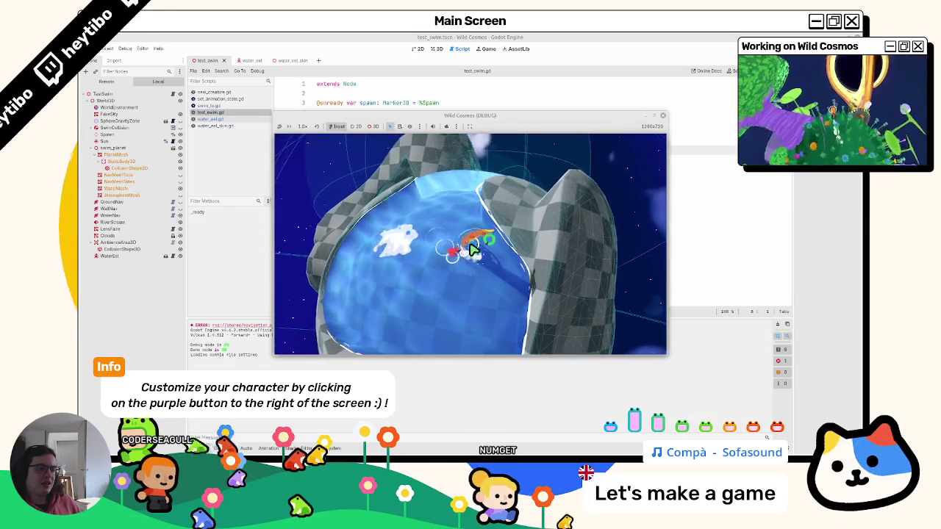
{"action": "left_click", "coordinate": [279, 60]}
{"action": "left_click", "coordinate": [247, 61]}
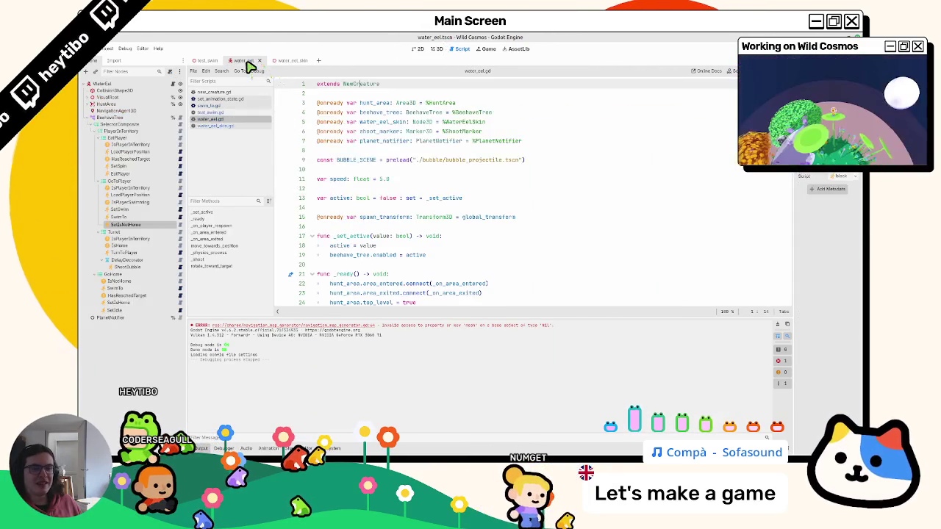
{"action": "left_click", "coordinate": [144, 245]}
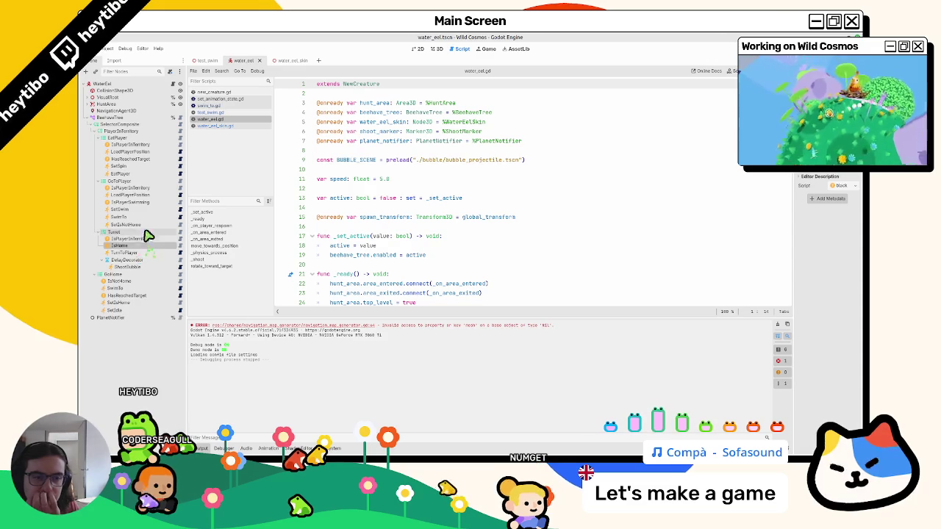
{"action": "left_click", "coordinate": [136, 218]}
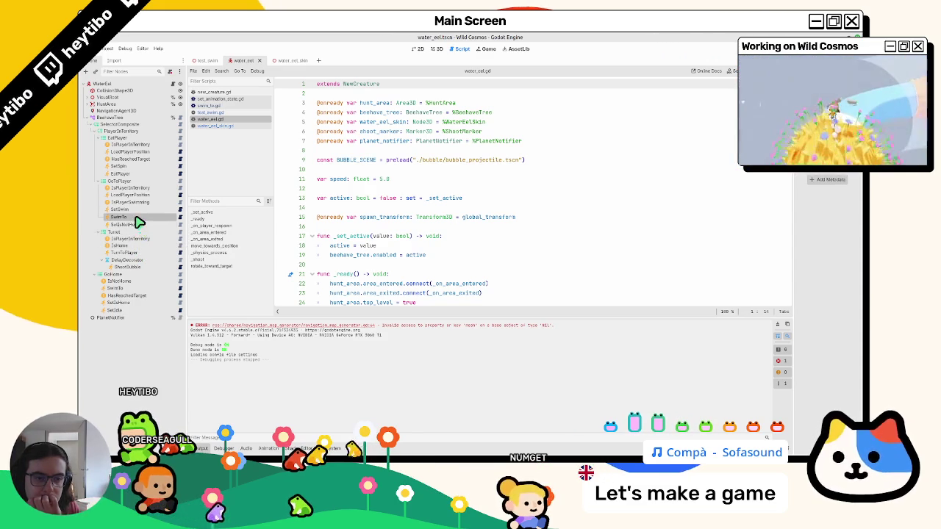
{"action": "left_click", "coordinate": [182, 217]}
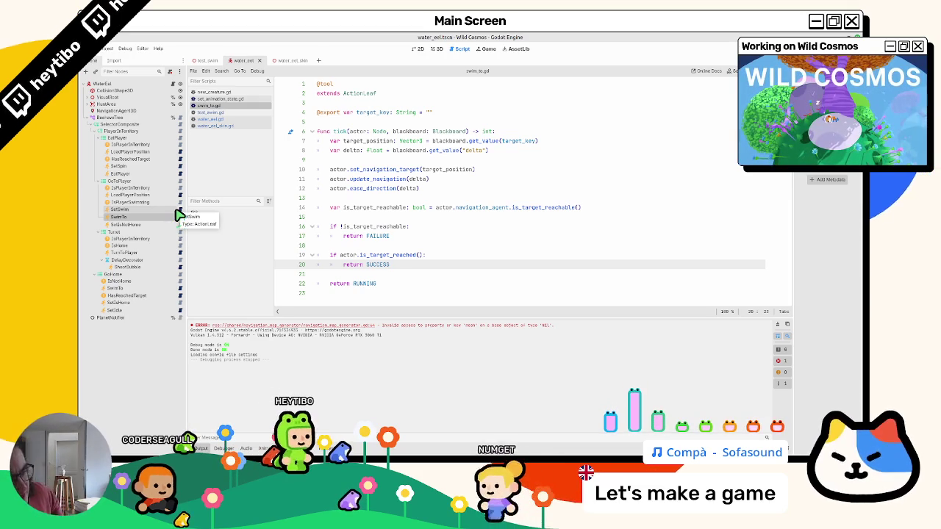
Comment out swim_to.gd's target-reached check and change the final return RUNNING to SUCCESS
{"action": "left_click_drag", "start_coordinate": [420, 269], "coordinate": [317, 245]}
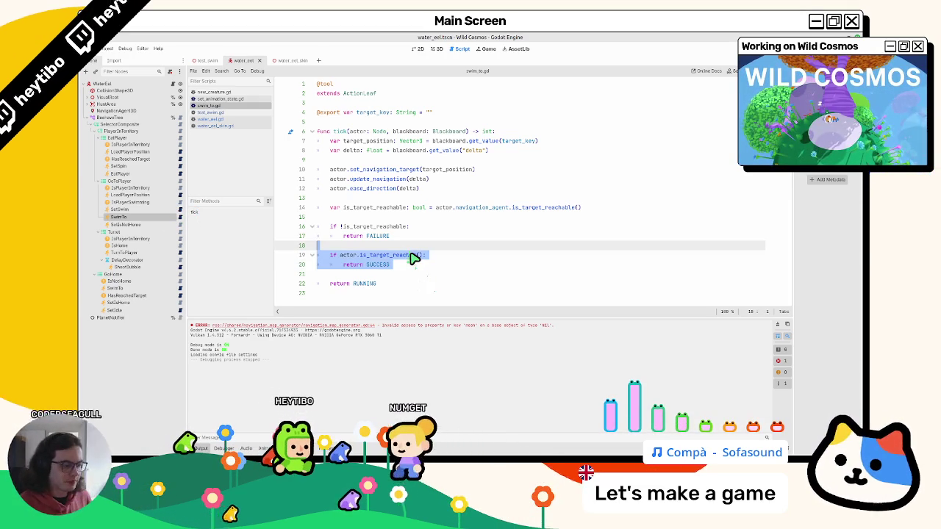
{"action": "key", "text": "ctrl+k"}
{"action": "double_click", "coordinate": [380, 265]}
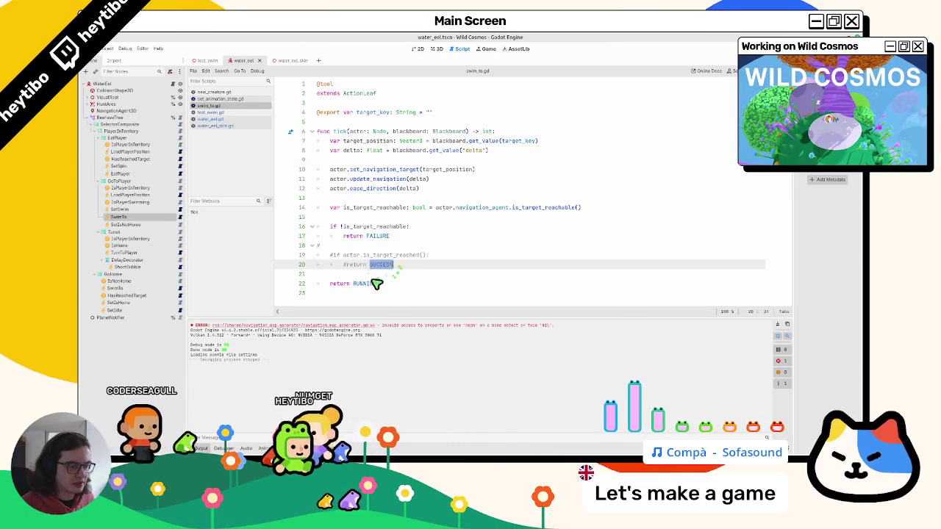
{"action": "key", "text": "ctrl+c"}
{"action": "double_click", "coordinate": [371, 283]}
{"action": "key", "text": "ctrl+v"}
Test-run the test_swim scene with F6, stop it, and return to water_eel
{"action": "left_click", "coordinate": [200, 60]}
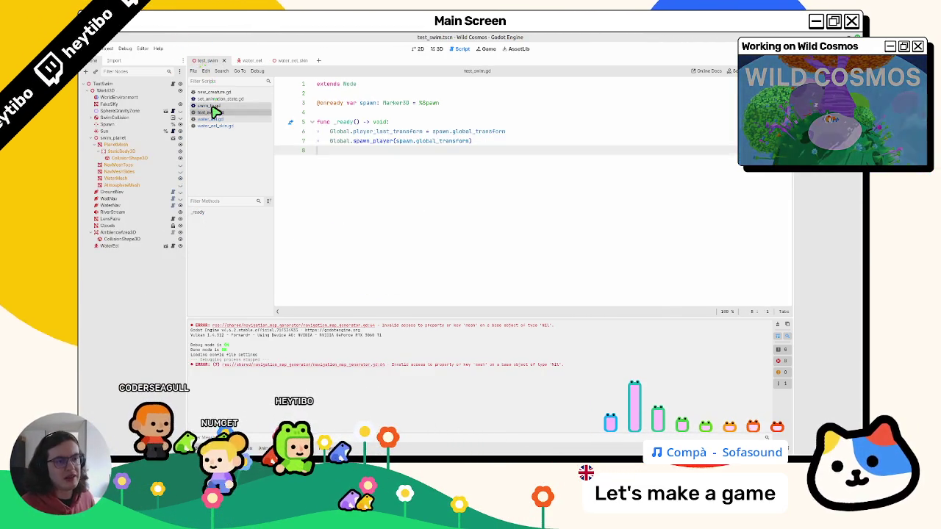
{"action": "key", "text": "F6"}
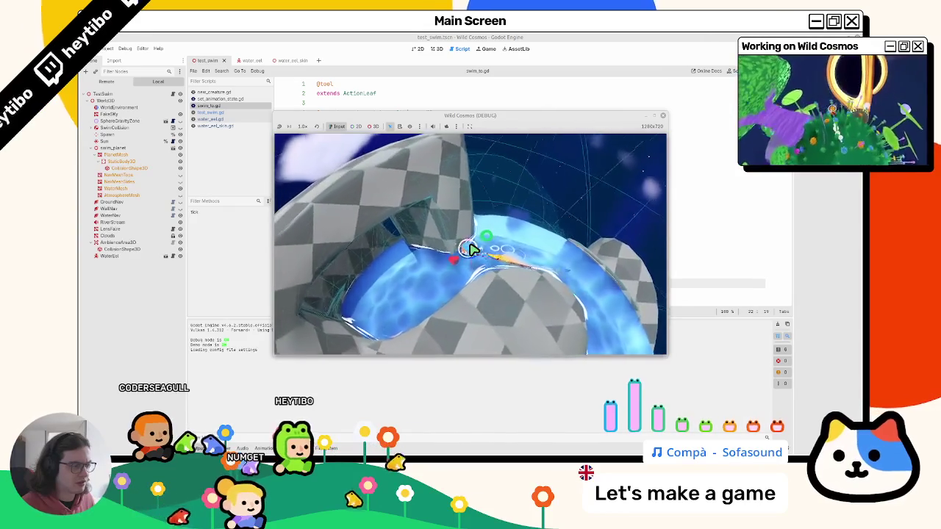
{"action": "key", "text": "F8"}
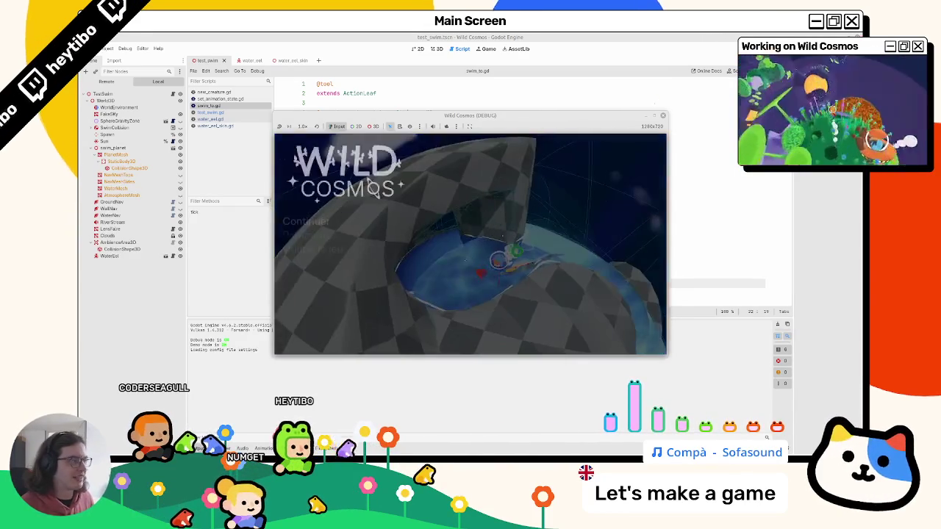
{"action": "left_click", "coordinate": [283, 60]}
{"action": "left_click", "coordinate": [246, 63]}
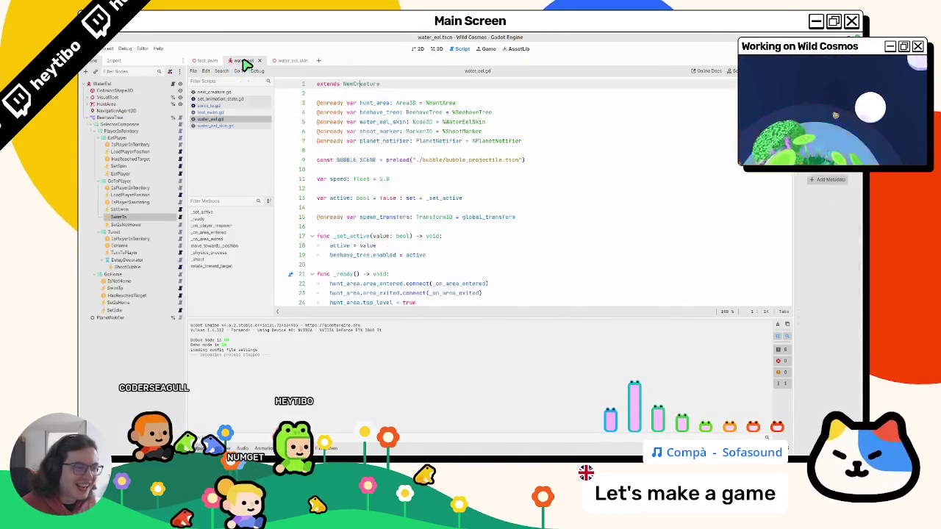
Move SetSwim below SwimTo and comment out the reachability check in swim_to.gd
{"action": "left_click", "coordinate": [146, 210]}
{"action": "mouse_move", "coordinate": [139, 224]}
{"action": "left_mouse_down"}
{"action": "mouse_move", "coordinate": [148, 211]}
{"action": "mouse_move", "coordinate": [149, 223]}
{"action": "left_mouse_up"}
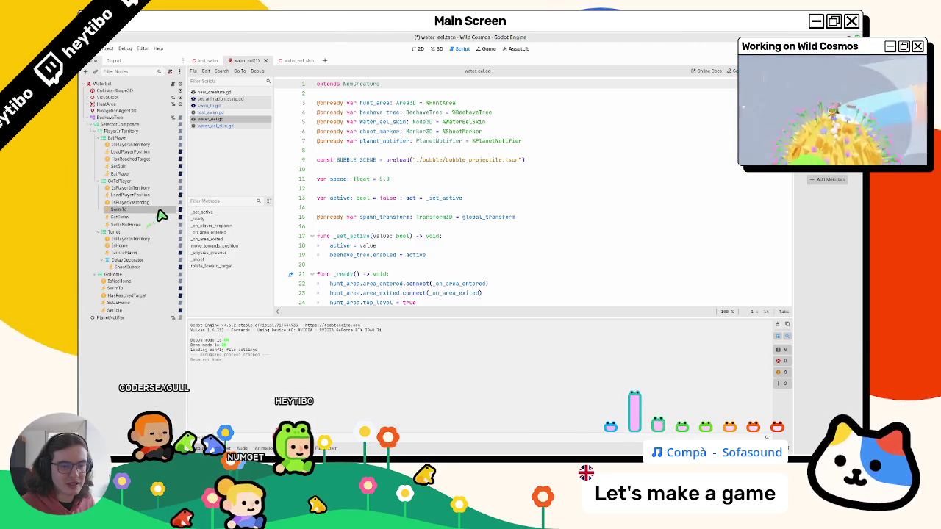
{"action": "left_click", "coordinate": [181, 210]}
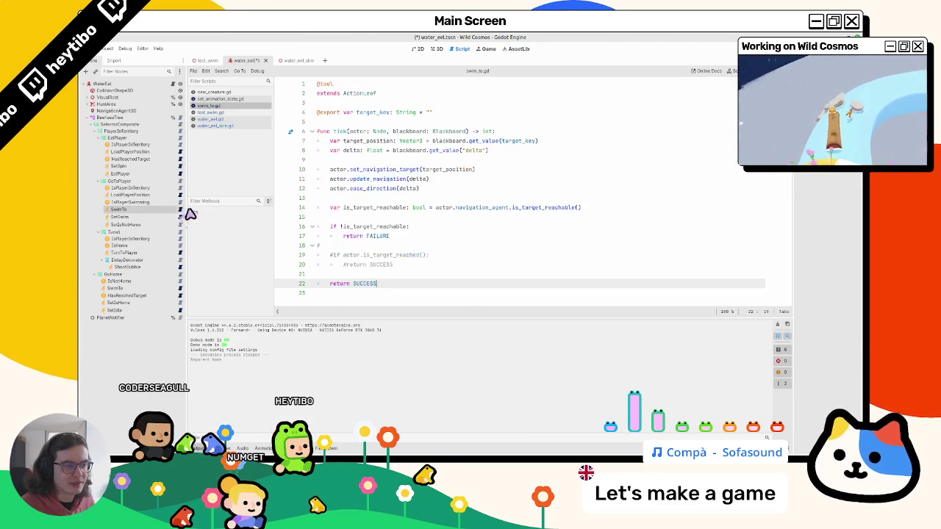
{"action": "mouse_move", "coordinate": [412, 240]}
{"action": "left_mouse_down"}
{"action": "mouse_move", "coordinate": [421, 231]}
{"action": "mouse_move", "coordinate": [315, 231]}
{"action": "left_mouse_up"}
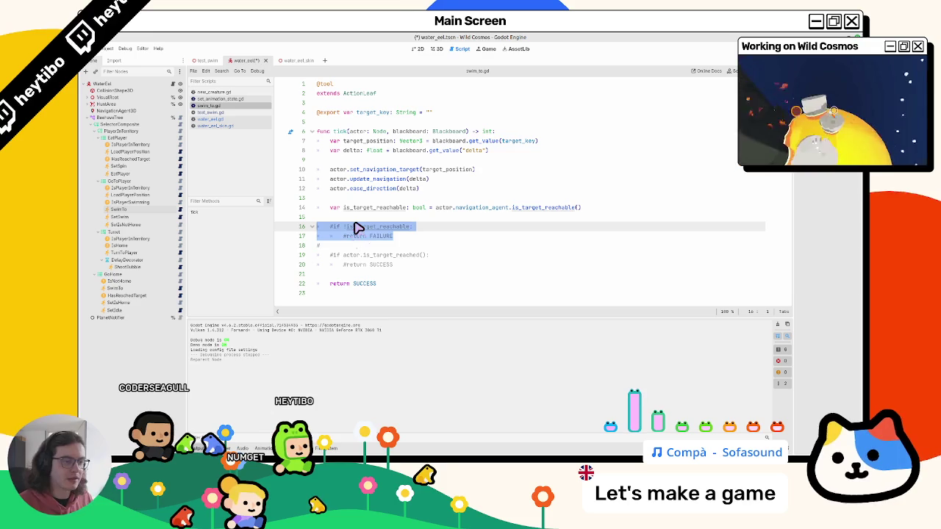
{"action": "left_click", "coordinate": [340, 247]}
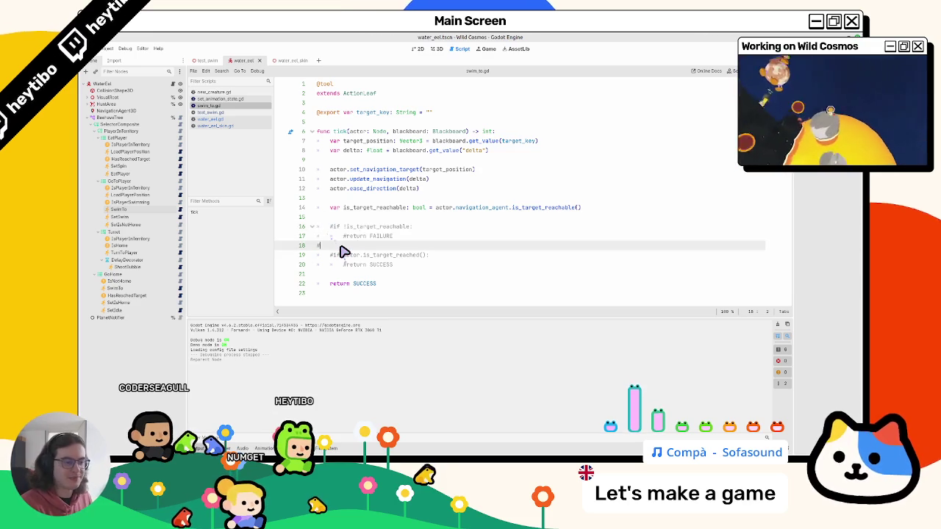
Test-run the test_swim scene with F6 and stop it with F8
{"action": "left_click", "coordinate": [211, 63]}
{"action": "key", "text": "F6"}
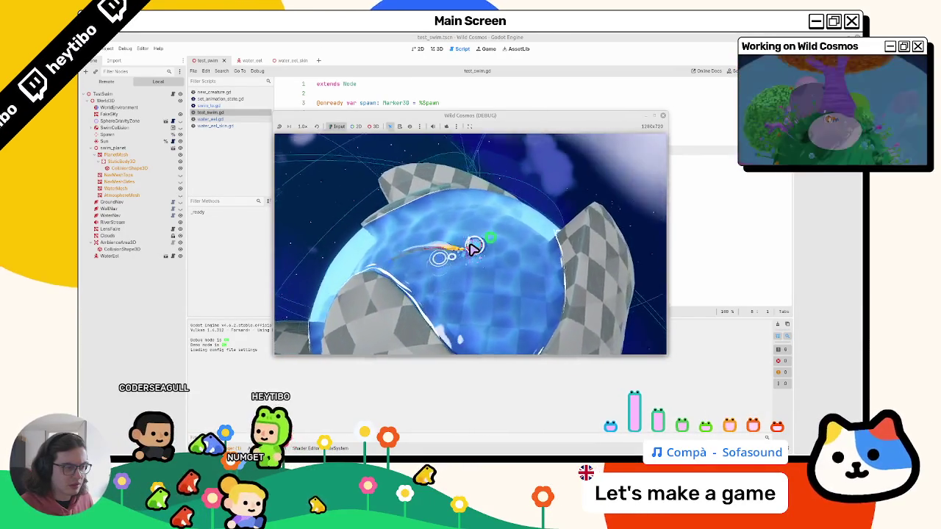
{"action": "key", "text": "F8"}
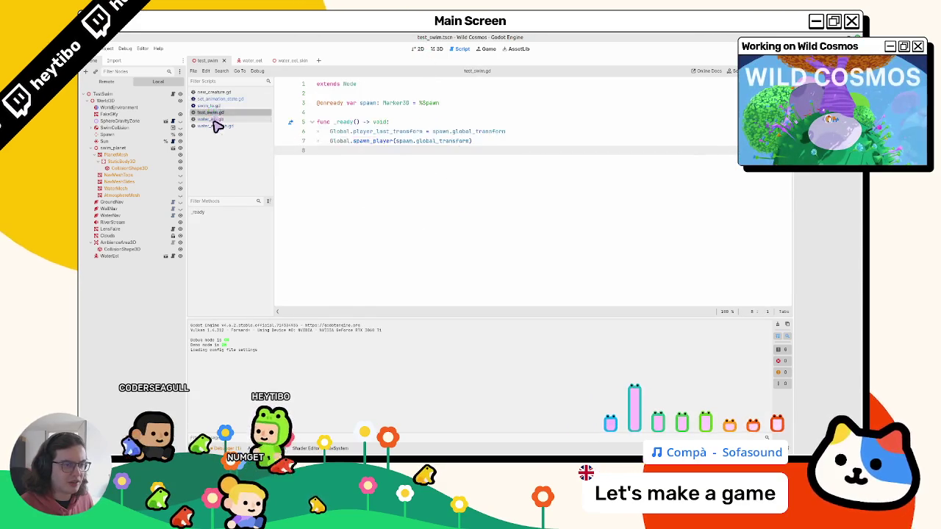
Browse the water_eel_skin, set_animation_state and new_creature scripts and the scene tabs
{"action": "left_click", "coordinate": [215, 127]}
{"action": "left_click", "coordinate": [241, 99]}
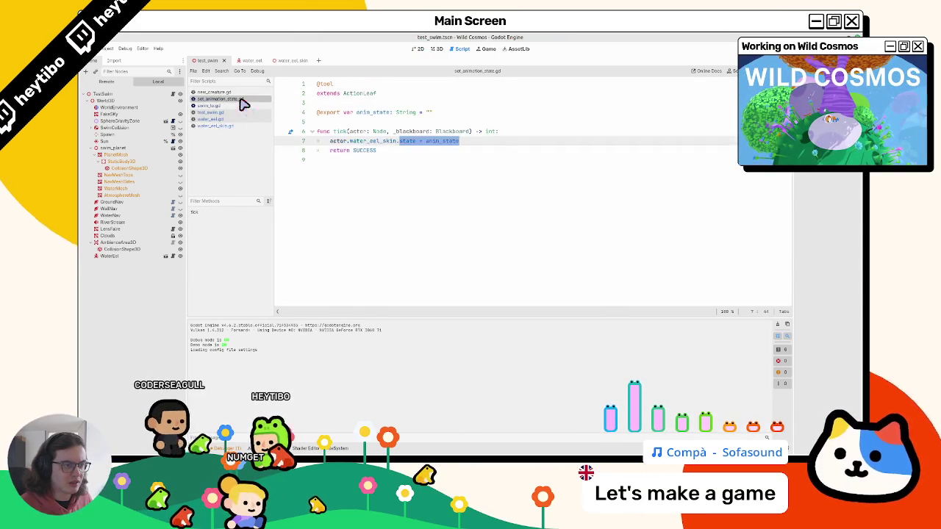
{"action": "left_click", "coordinate": [242, 93]}
{"action": "left_click", "coordinate": [287, 61]}
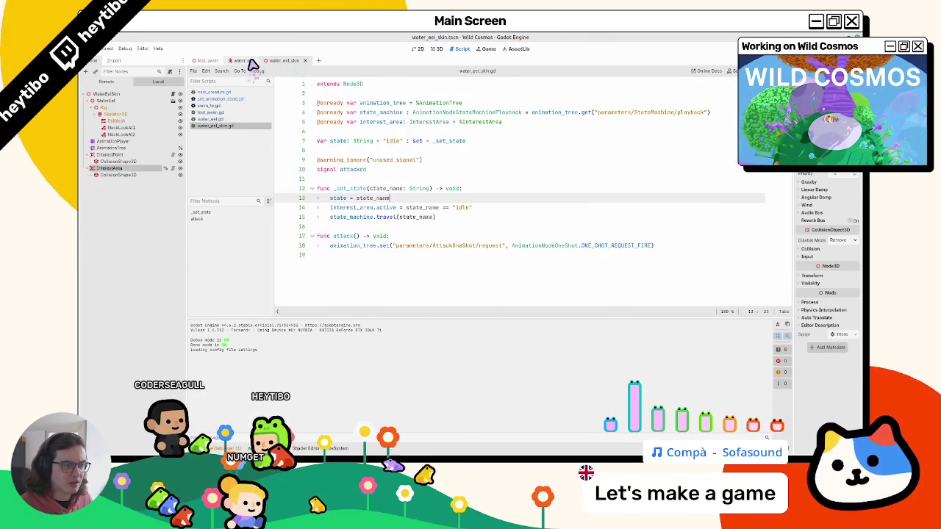
{"action": "left_click", "coordinate": [249, 60]}
{"action": "left_click", "coordinate": [287, 60]}
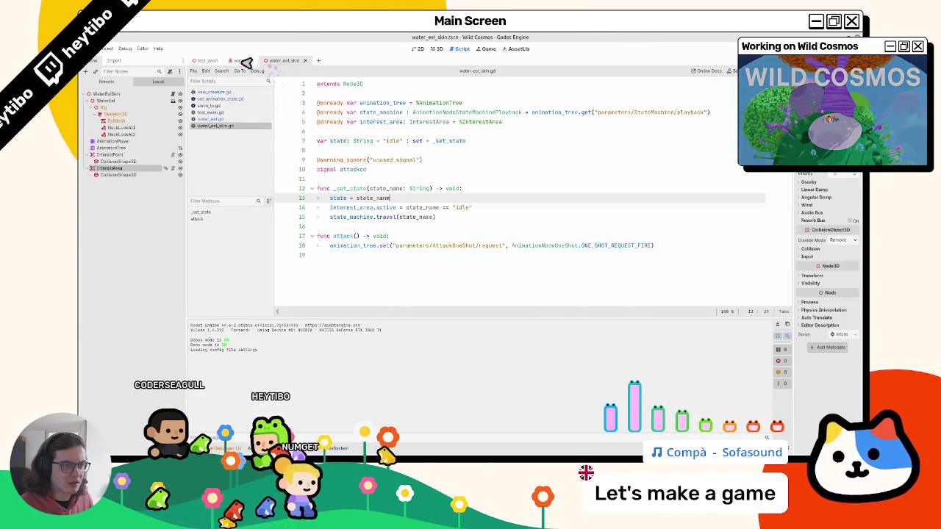
{"action": "left_click", "coordinate": [250, 60]}
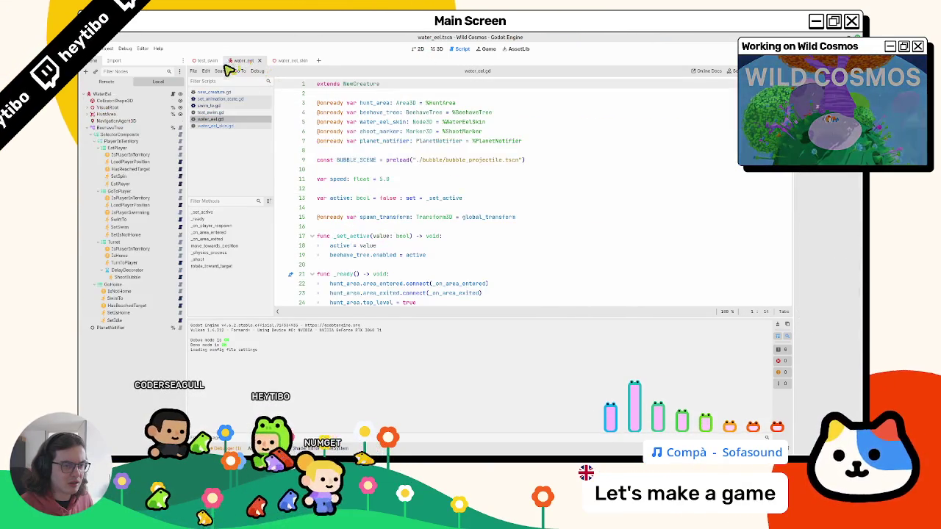
In swim_to.gd remove the stray comment mark and add print(is_target_reachable) on line 15
{"action": "left_click", "coordinate": [180, 220]}
{"action": "left_click", "coordinate": [385, 231]}
{"action": "key", "text": "Down"}
{"action": "key", "text": "BackSpace"}
{"action": "double_click", "coordinate": [374, 208]}
{"action": "left_click", "coordinate": [377, 221]}
{"action": "type", "text": "is_target_reachable"}
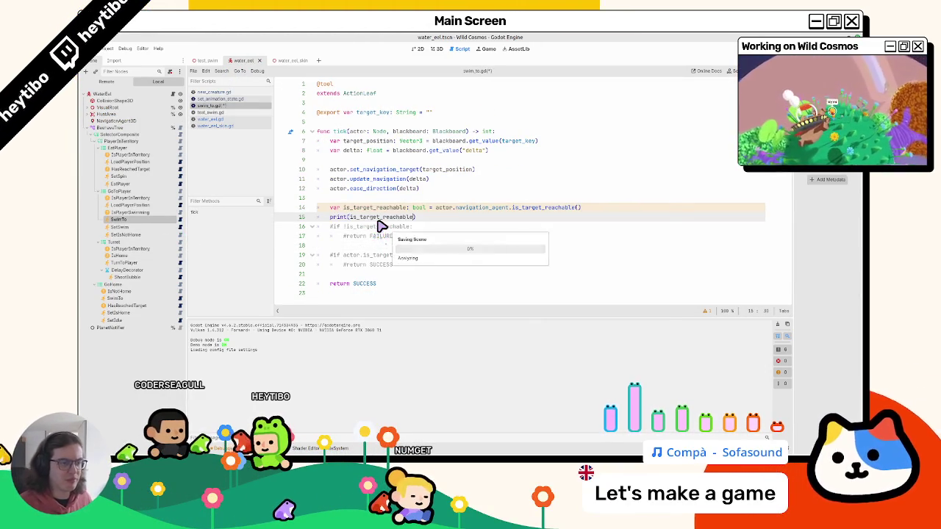
Run the game with F5 to check the printed is_target_reachable value, then stop it
{"action": "key", "text": "F5"}
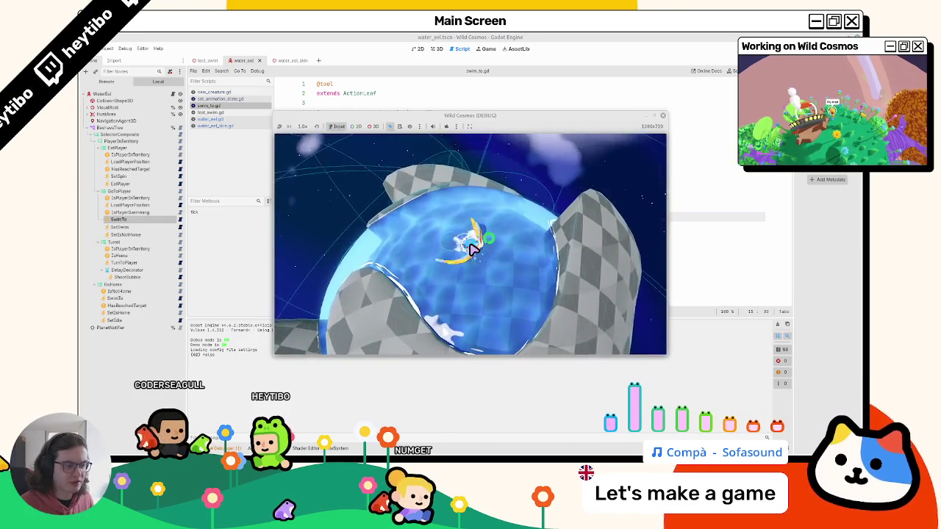
{"action": "key", "text": "F8"}
{"action": "double_click", "coordinate": [564, 209]}
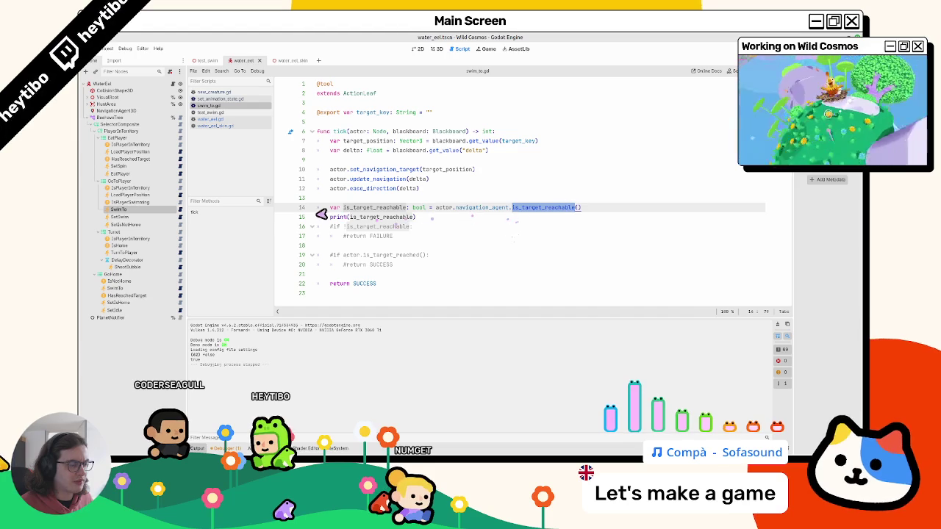
Review is_target_reached in new_creature.gd, then switch to water_eel_skin and select its WaterEelSkin root
{"action": "left_click", "coordinate": [218, 93]}
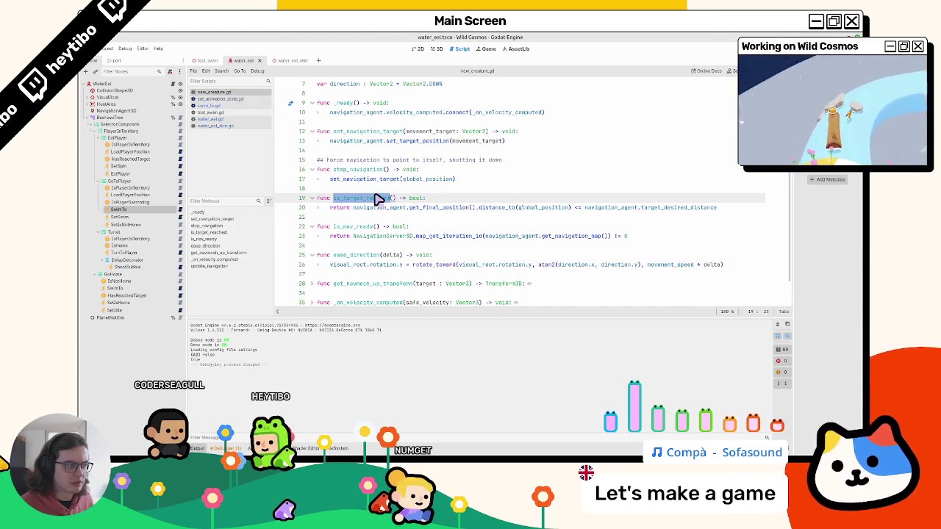
{"action": "left_click", "coordinate": [136, 91]}
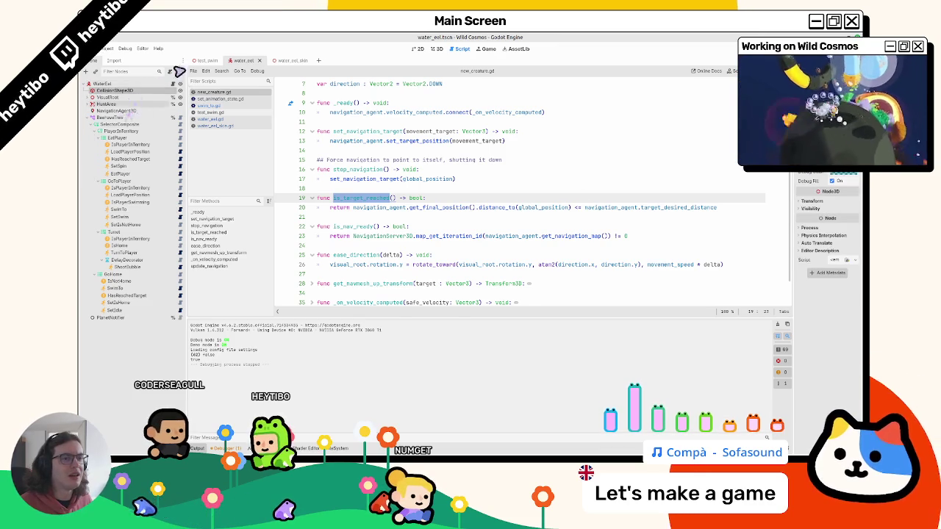
{"action": "left_click", "coordinate": [207, 60]}
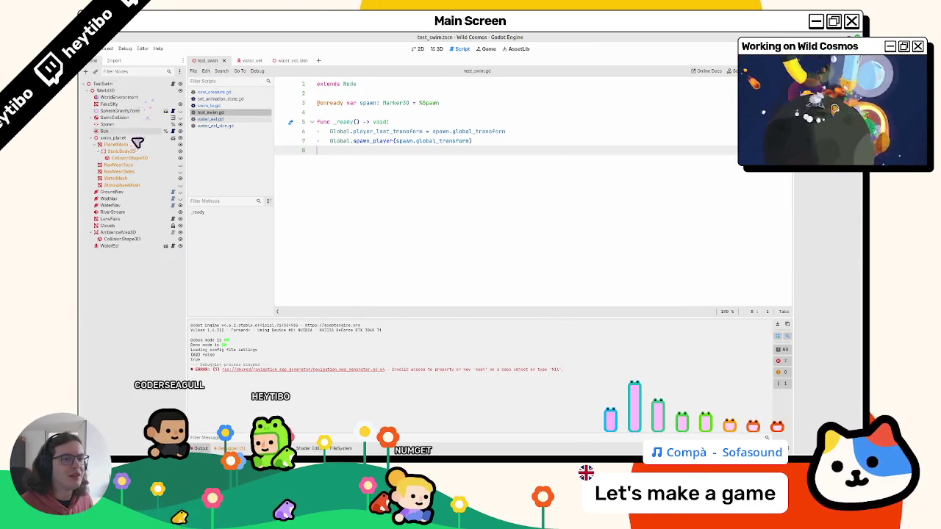
{"action": "left_click", "coordinate": [241, 62]}
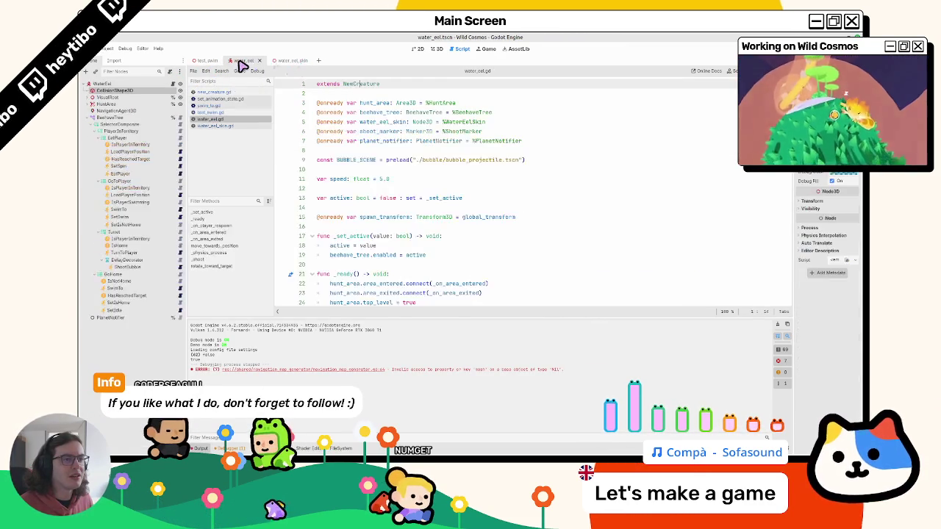
{"action": "left_click", "coordinate": [283, 61]}
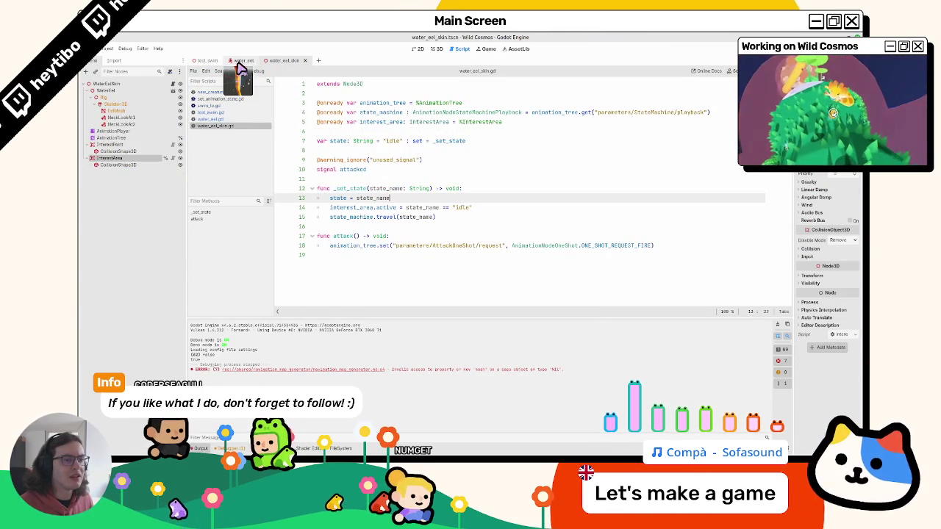
{"action": "left_click", "coordinate": [239, 63]}
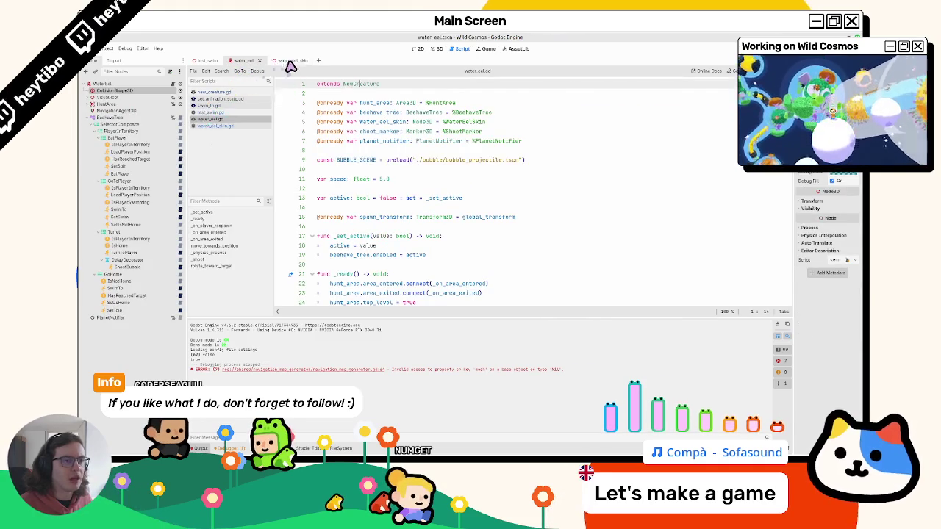
{"action": "left_click", "coordinate": [283, 61]}
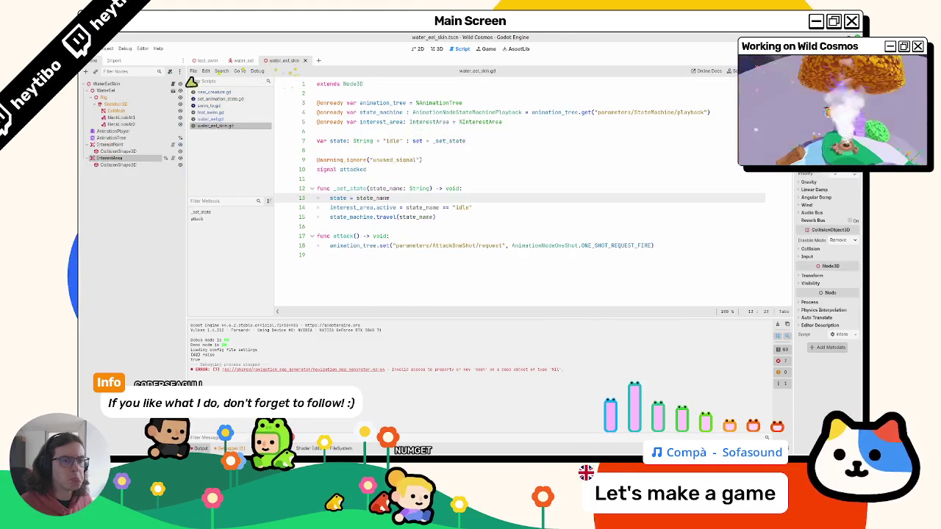
{"action": "left_click", "coordinate": [129, 85]}
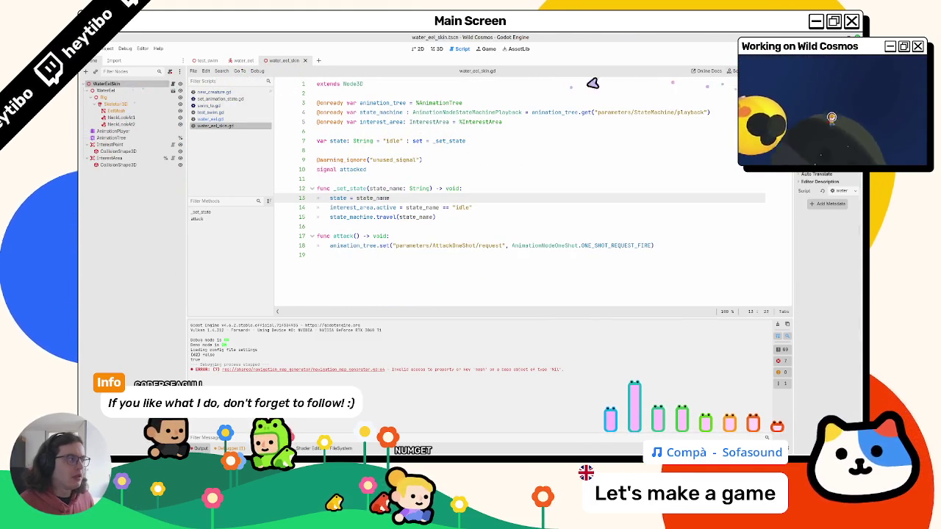
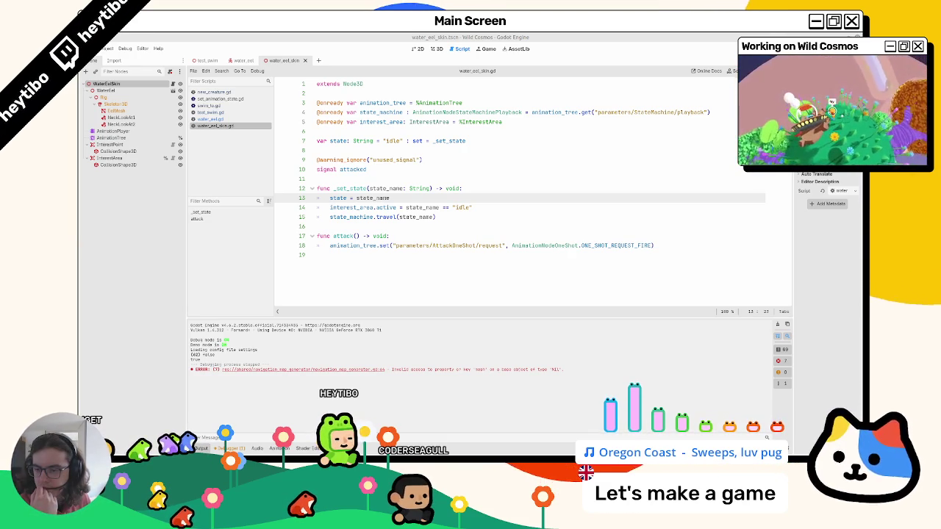
Remove the debug print in swim_to.gd and toggle comments on its unreachable and reached checks
{"action": "left_click", "coordinate": [237, 119]}
{"action": "left_click", "coordinate": [236, 105]}
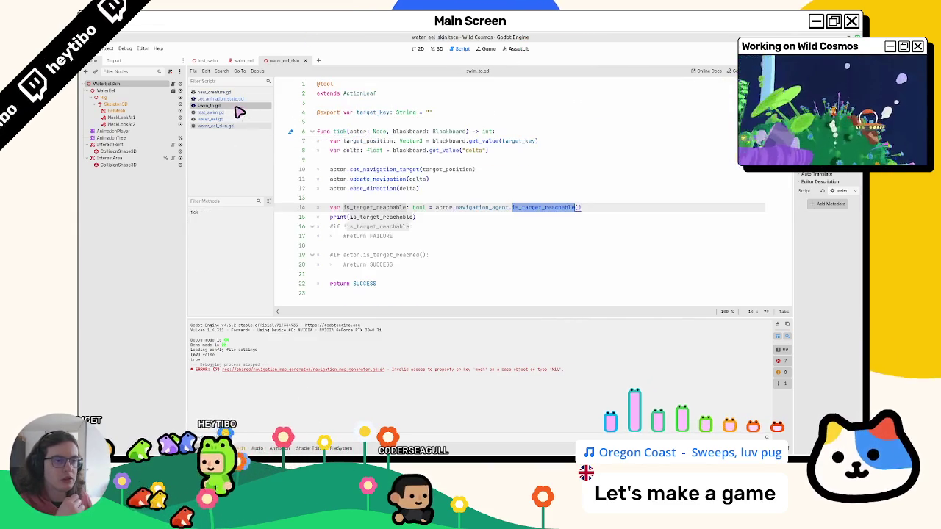
{"action": "key", "text": "Delete"}
{"action": "mouse_move", "coordinate": [329, 217]}
{"action": "left_mouse_down"}
{"action": "mouse_move", "coordinate": [416, 217]}
{"action": "mouse_move", "coordinate": [316, 226]}
{"action": "left_mouse_up"}
{"action": "key", "text": "ctrl+k"}
{"action": "type", "text": "RUNNING"}
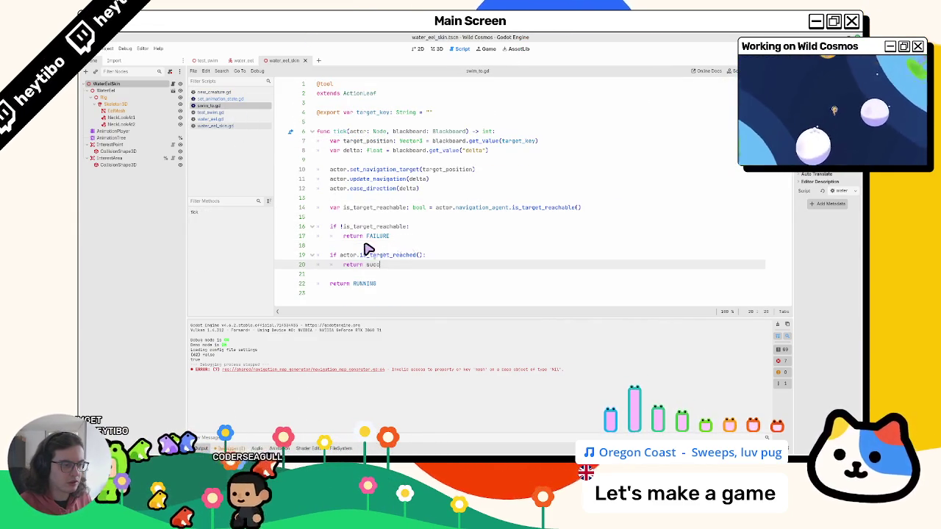
{"action": "key", "text": "ctrl+k"}
{"action": "double_click", "coordinate": [384, 227]}
{"action": "double_click", "coordinate": [382, 208]}
{"action": "left_click", "coordinate": [388, 217]}
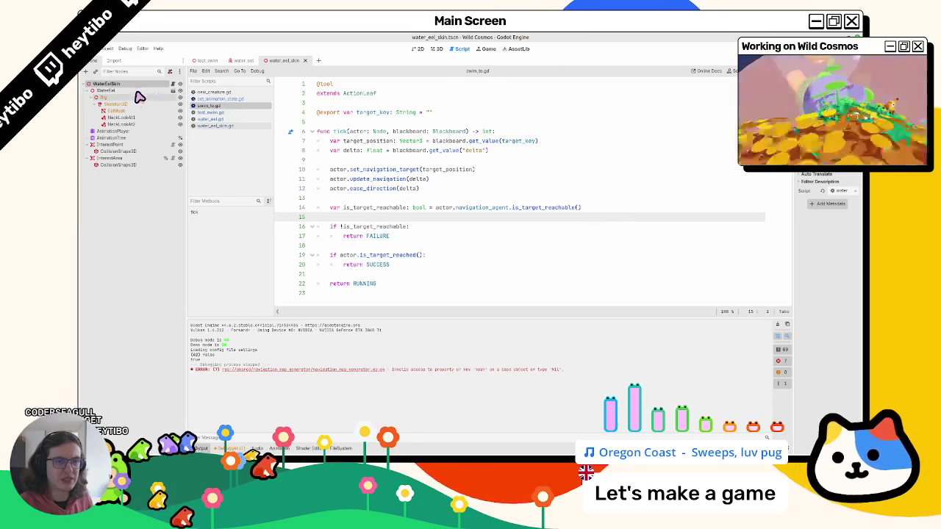
Inspect the eel's NavigationAgent3D pathfinding settings, then return to the swim_to.gd script
{"action": "left_click", "coordinate": [240, 62]}
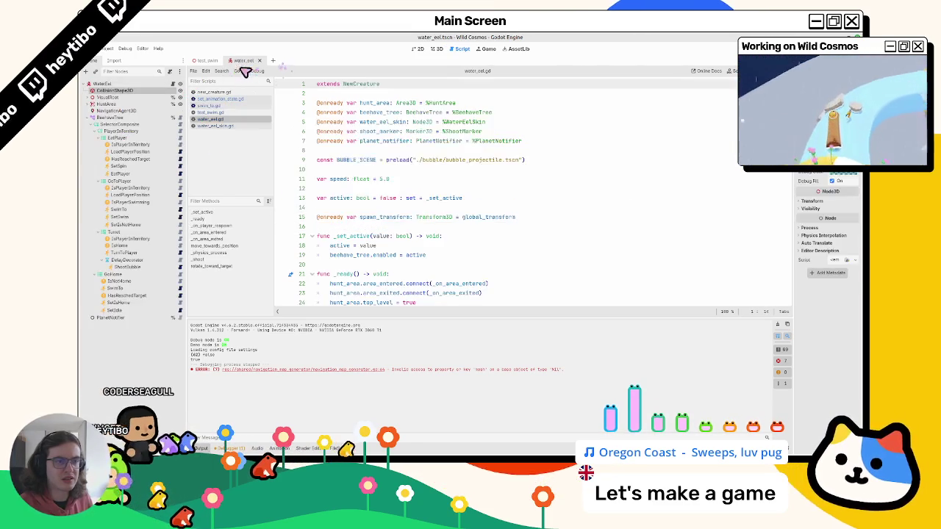
{"action": "left_click", "coordinate": [116, 110]}
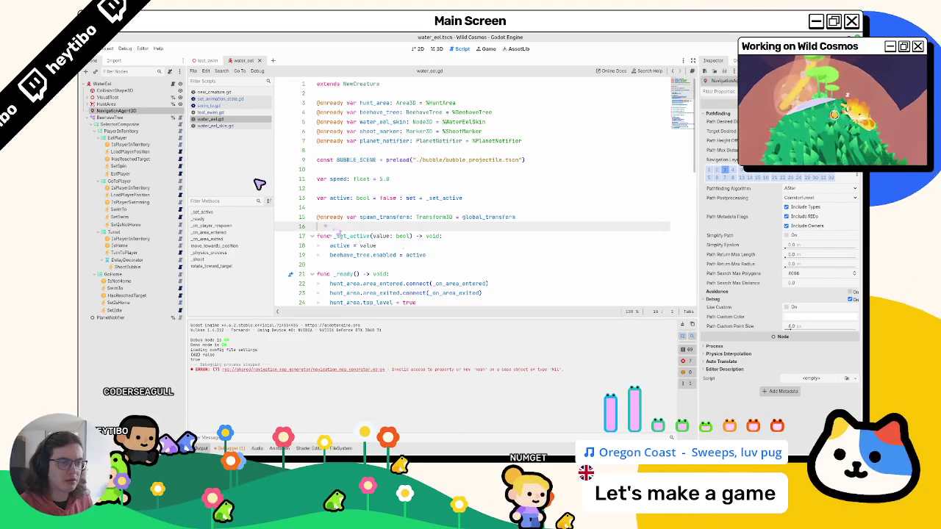
{"action": "left_click", "coordinate": [211, 126]}
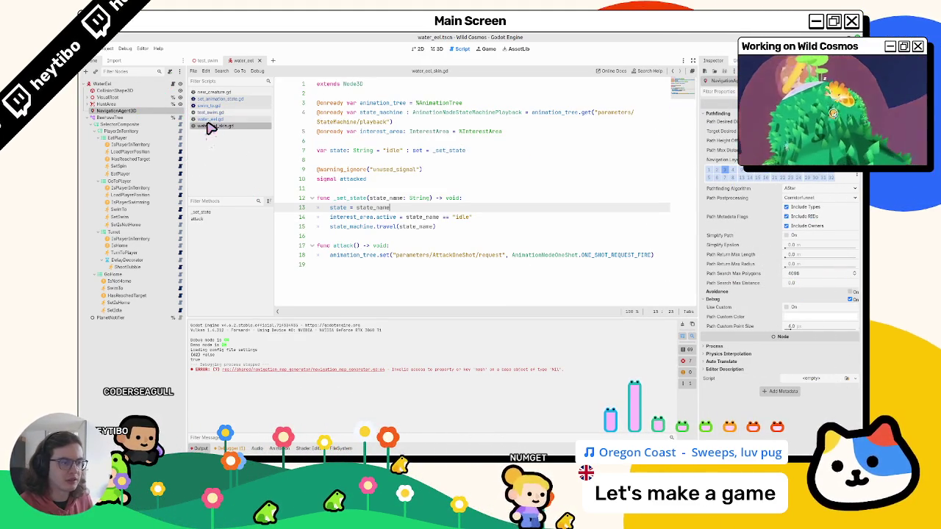
{"action": "left_click", "coordinate": [214, 105]}
{"action": "left_click", "coordinate": [220, 99]}
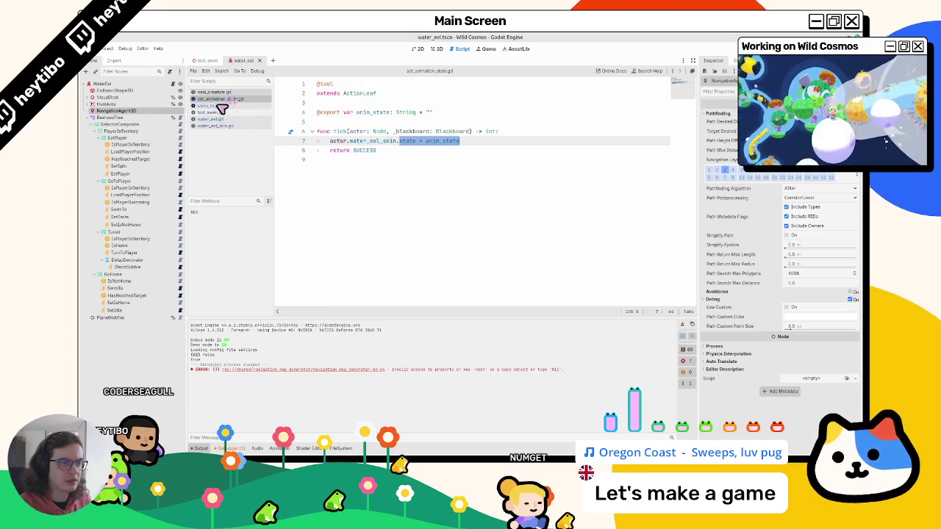
{"action": "left_click", "coordinate": [221, 105]}
Comment out the reachability checks on lines 16–20, return SUCCESS, and run test_swim
{"action": "left_click_drag", "start_coordinate": [412, 269], "coordinate": [288, 231]}
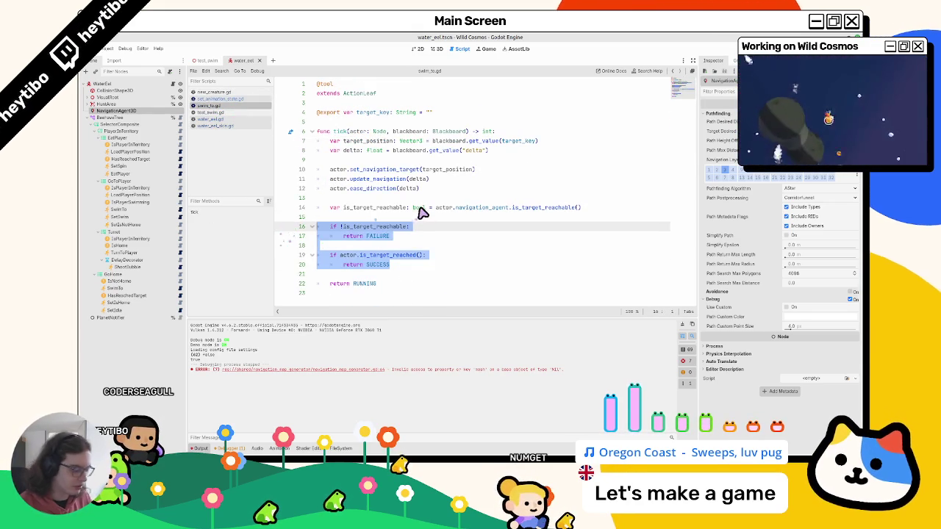
{"action": "key", "text": "ctrl+k"}
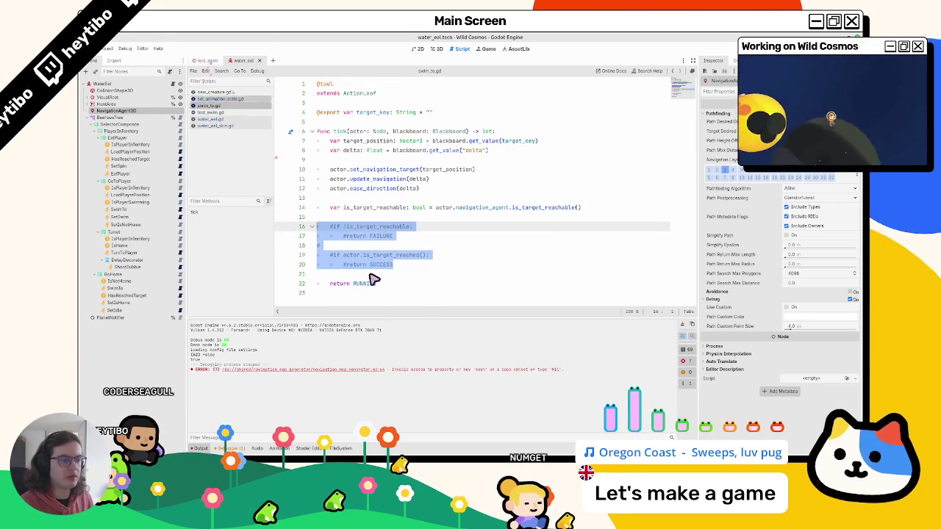
{"action": "left_click", "coordinate": [382, 267]}
{"action": "double_click", "coordinate": [364, 284]}
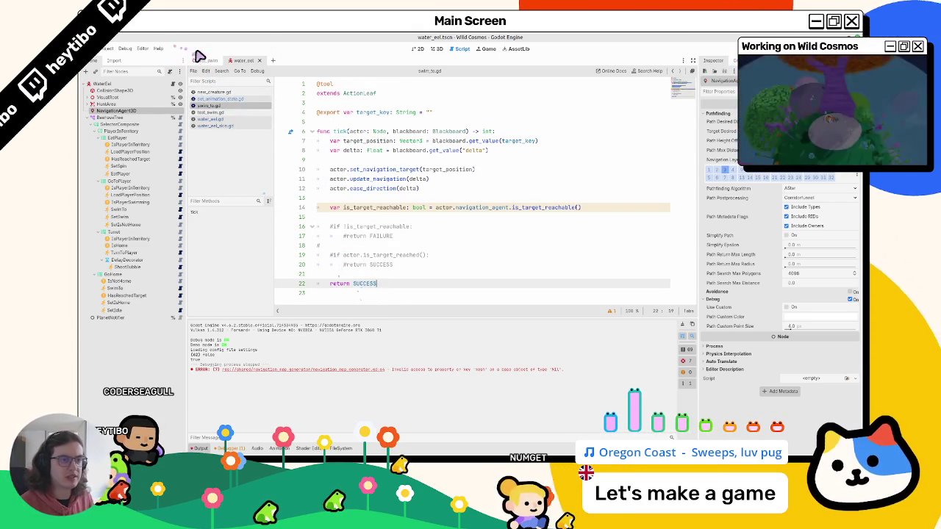
{"action": "left_click", "coordinate": [207, 61]}
{"action": "key", "text": "F6"}
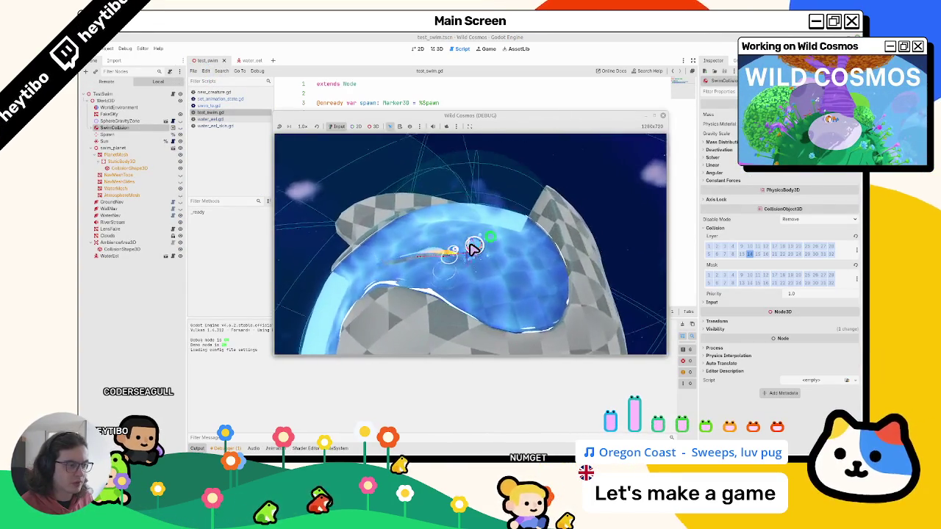
Stop the game and review new_creature.gd's stop_navigation and is_target_reached code
{"action": "key", "text": "F8"}
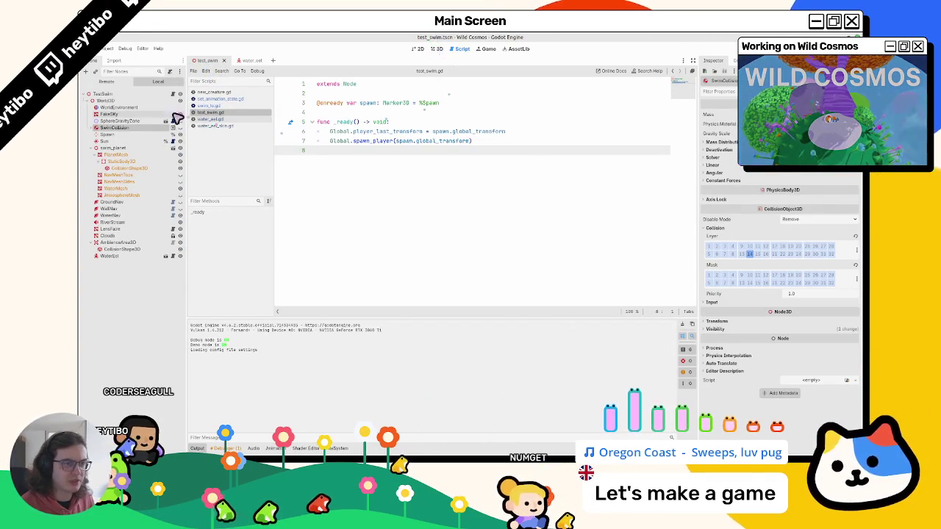
{"action": "left_click", "coordinate": [213, 92]}
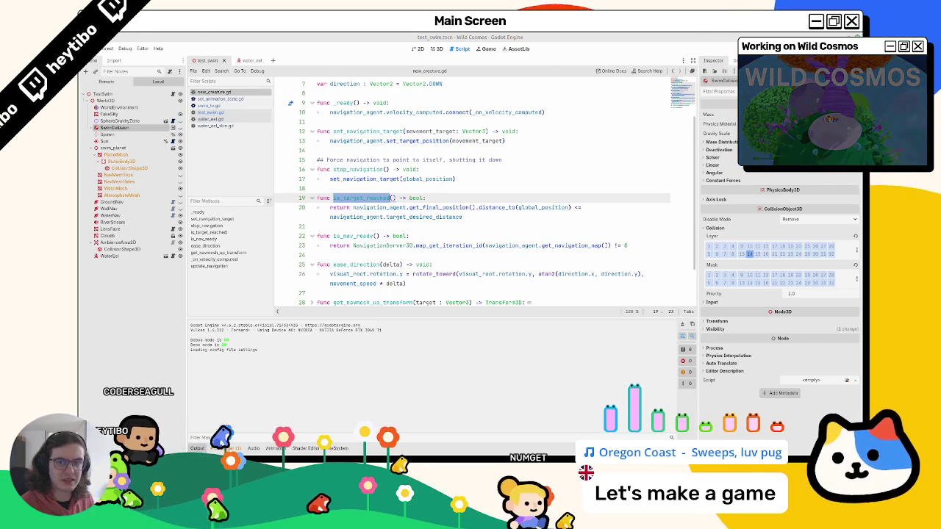
{"action": "left_click", "coordinate": [485, 181]}
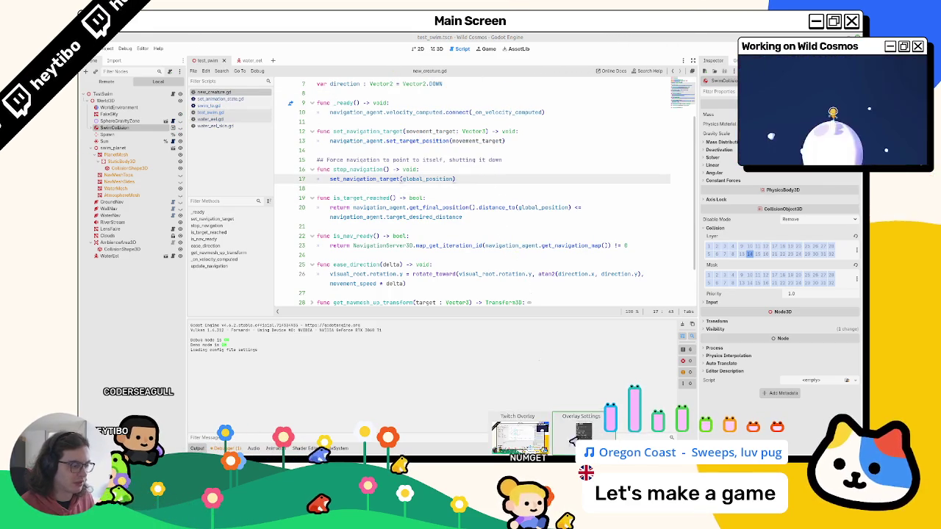
{"action": "left_click", "coordinate": [381, 209]}
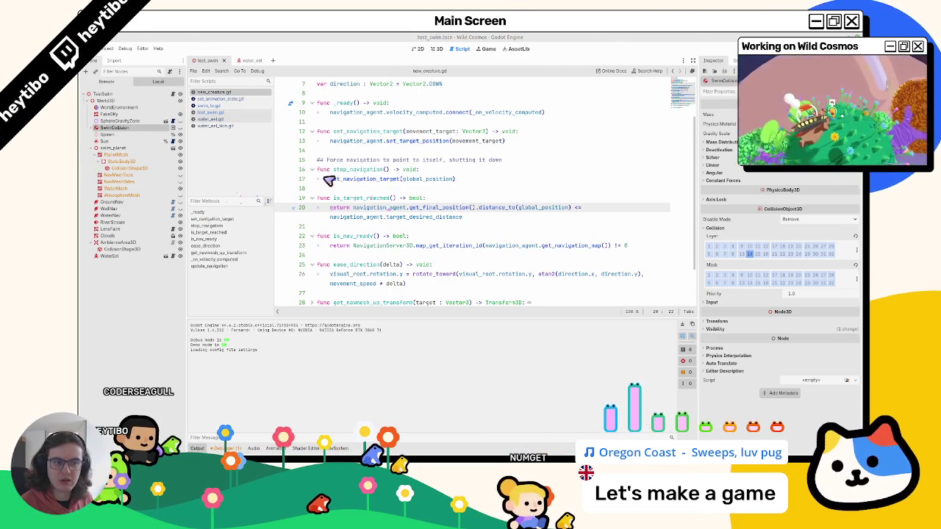
Browse the open scripts, collapse the collision properties, and widen the code editing area
{"action": "left_click", "coordinate": [221, 106]}
{"action": "left_click", "coordinate": [217, 118]}
{"action": "left_click", "coordinate": [215, 113]}
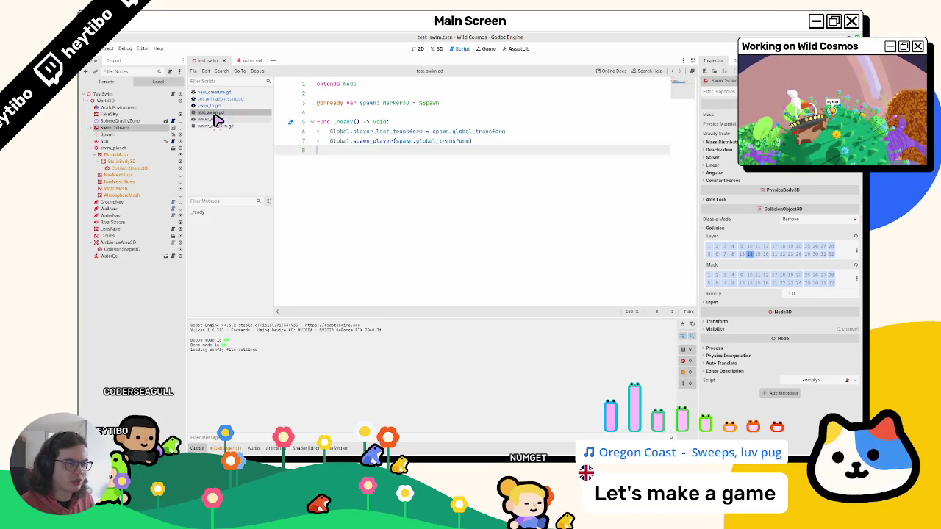
{"action": "left_click", "coordinate": [217, 119]}
{"action": "left_click", "coordinate": [209, 126]}
{"action": "left_click", "coordinate": [208, 106]}
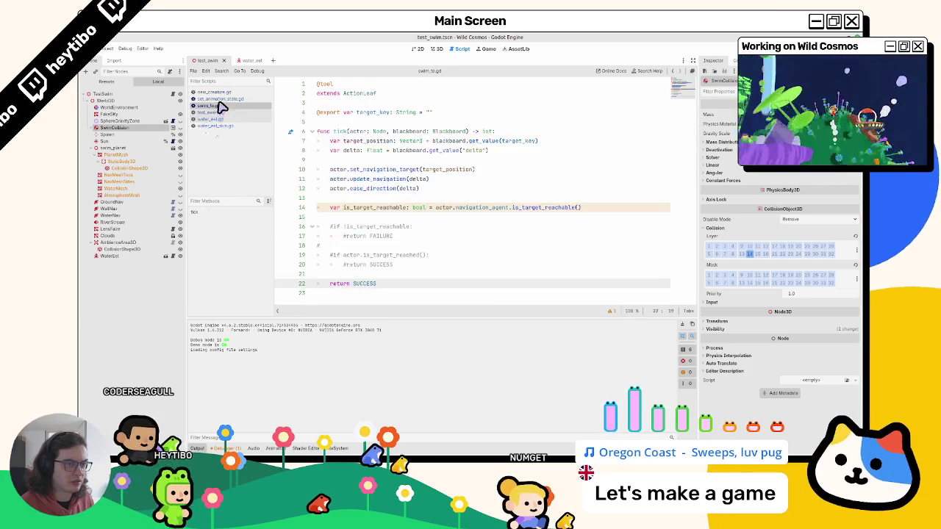
{"action": "left_click", "coordinate": [206, 99]}
{"action": "left_click", "coordinate": [206, 92]}
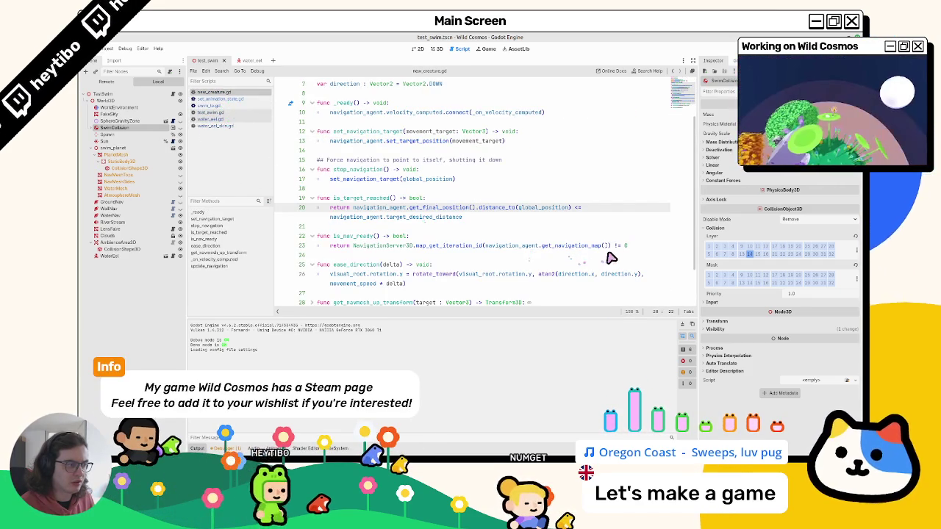
{"action": "left_click", "coordinate": [704, 227]}
{"action": "mouse_move", "coordinate": [699, 224]}
{"action": "left_mouse_down"}
{"action": "mouse_move", "coordinate": [795, 209]}
{"action": "mouse_move", "coordinate": [722, 214]}
{"action": "left_mouse_up"}
Add print(is_target_reachable) on line 15 of swim_to.gd and run the game
{"action": "left_click", "coordinate": [213, 99]}
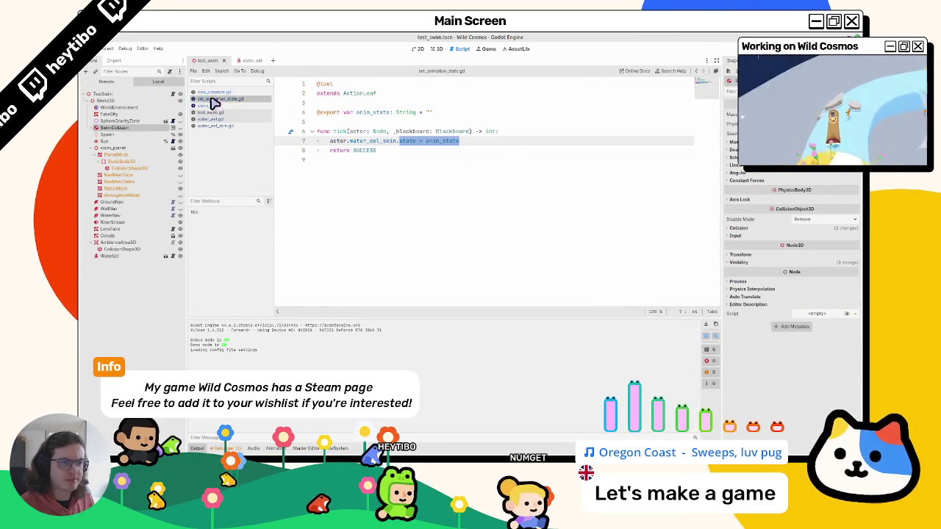
{"action": "left_click", "coordinate": [210, 105]}
{"action": "left_click", "coordinate": [370, 216]}
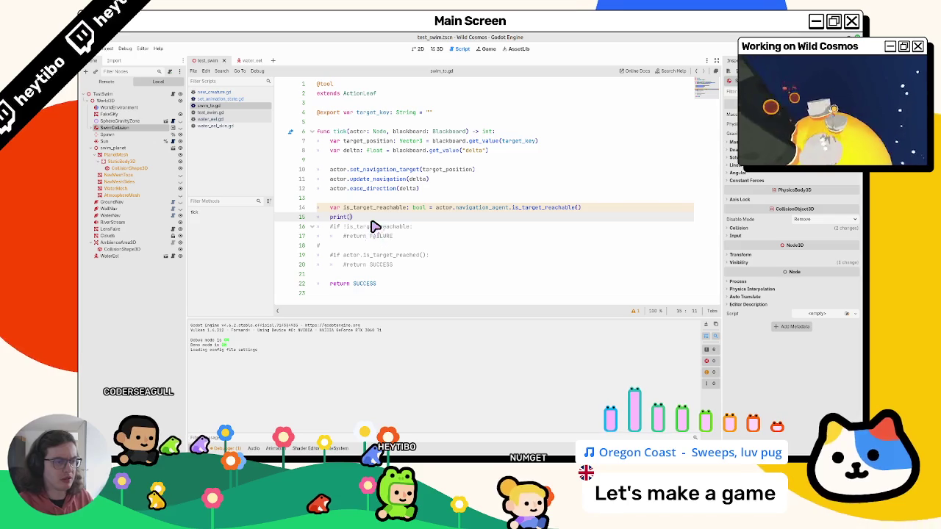
{"action": "type", "text": "is_target_reachable"}
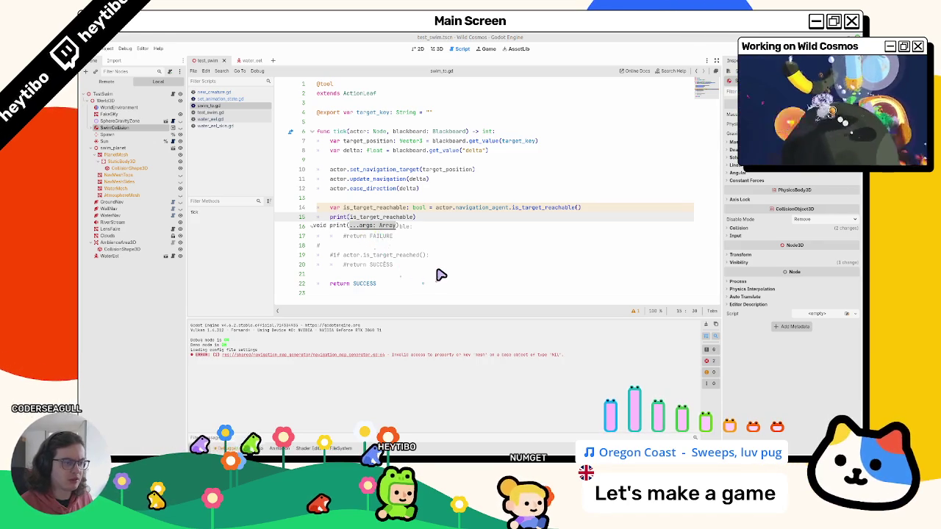
{"action": "double_click", "coordinate": [388, 207]}
{"action": "left_click", "coordinate": [412, 283]}
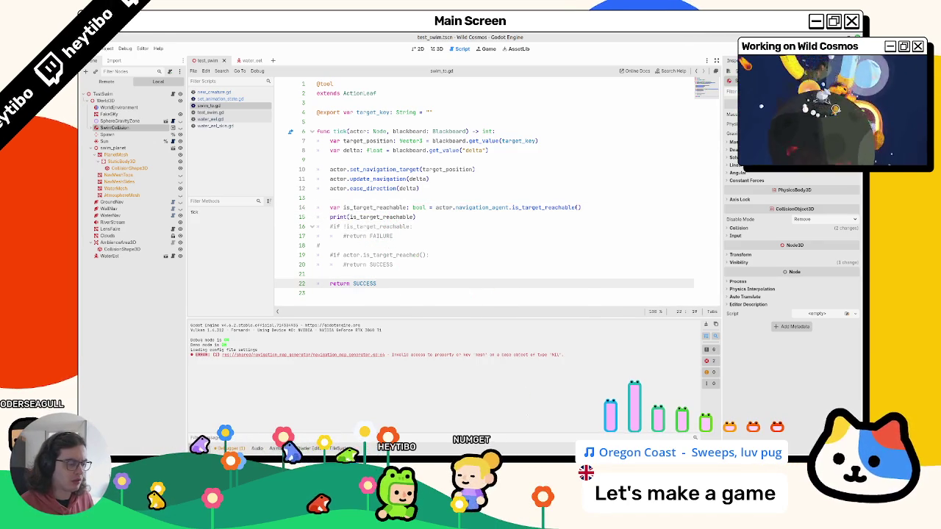
{"action": "key", "text": "F5"}
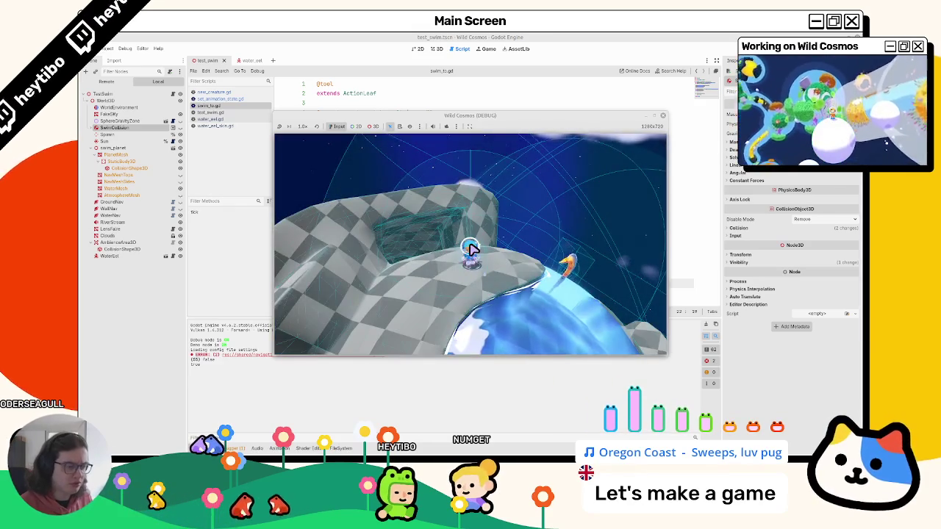
Swim the player into the water while the Output logs reachability, then quit the game
{"action": "key", "text": "w"}
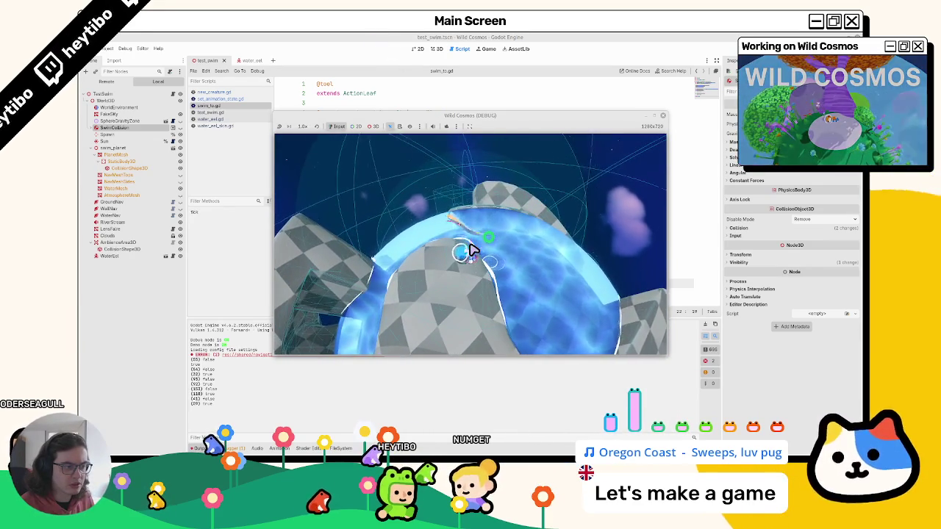
{"action": "key", "text": "Escape"}
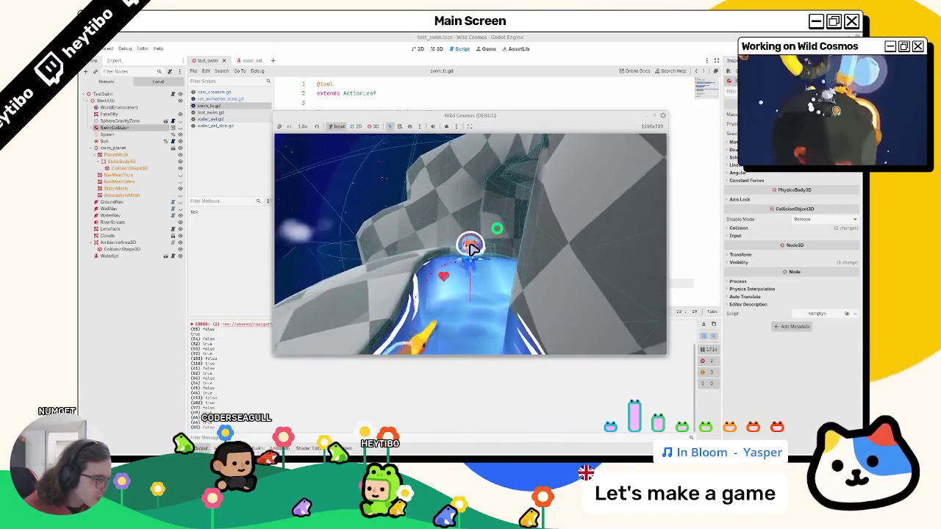
{"action": "key", "text": "Escape"}
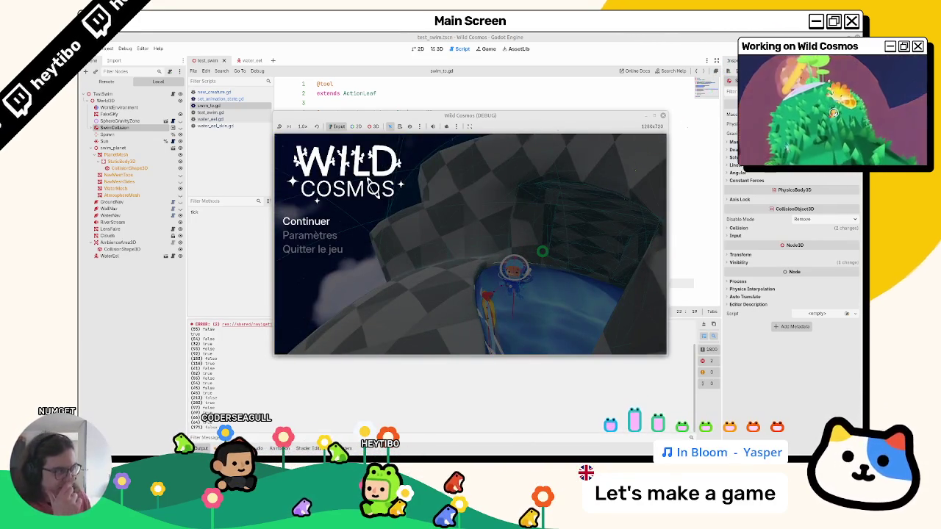
{"action": "left_click", "coordinate": [662, 115]}
Rerun the test_swim game, stop it, and return to the water_eel scene
{"action": "left_click", "coordinate": [401, 207]}
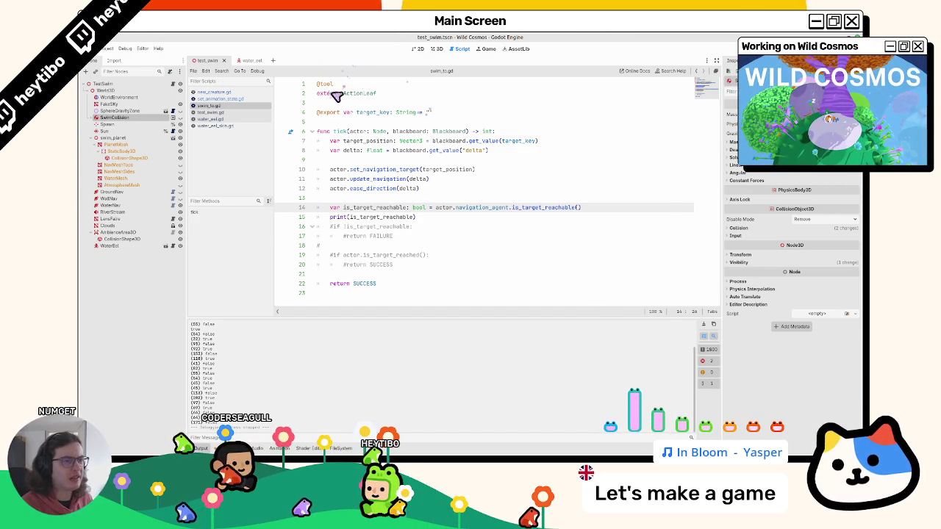
{"action": "key", "text": "F6"}
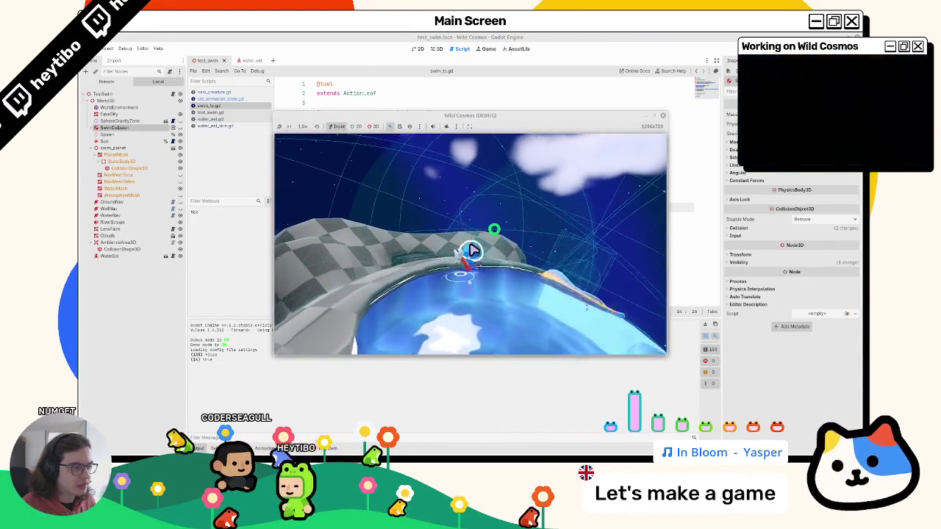
{"action": "left_click", "coordinate": [663, 115]}
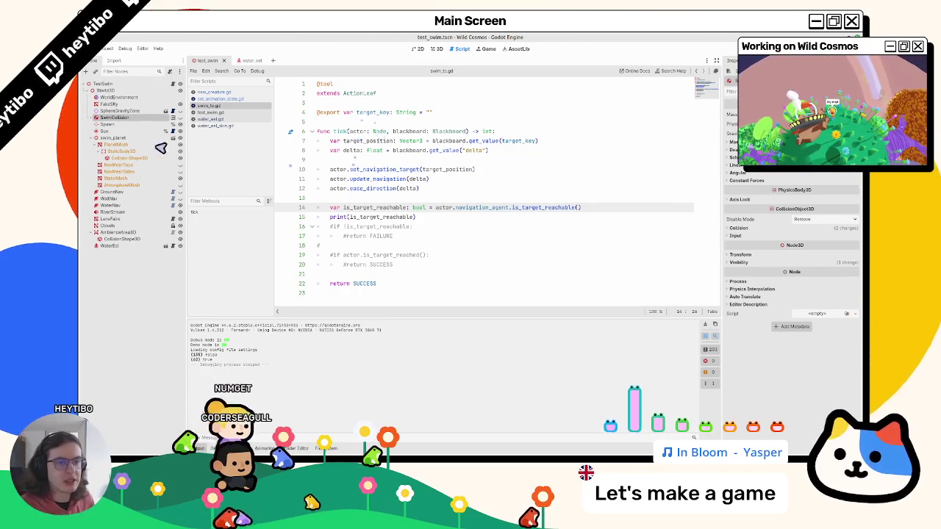
{"action": "left_click", "coordinate": [233, 59]}
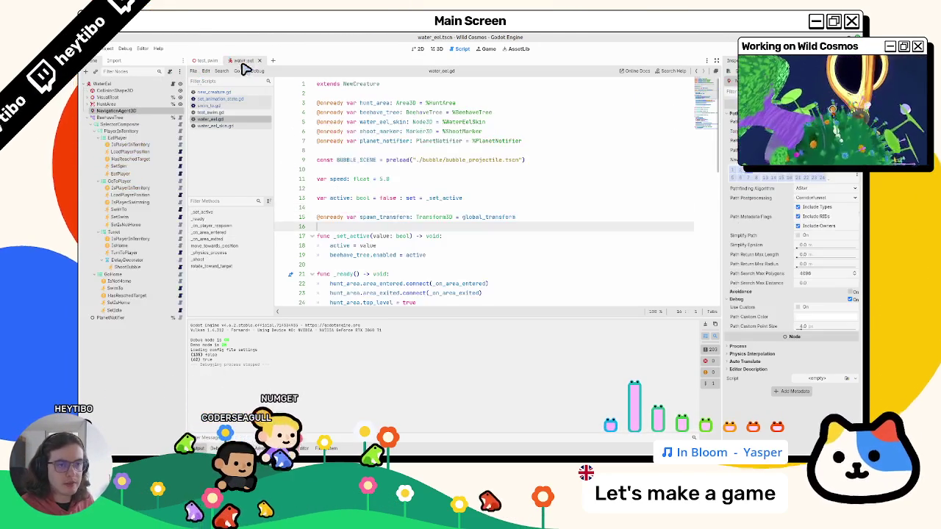
In load_player_position.gd, add + Global.player.global_basis.y * 0.5 to the position, then run test_swim
{"action": "left_click", "coordinate": [166, 195]}
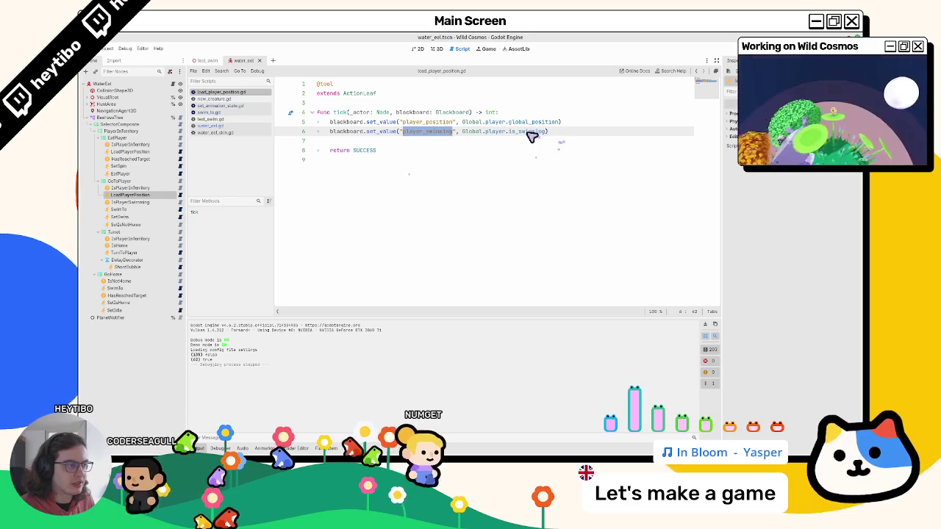
{"action": "left_click_drag", "start_coordinate": [509, 122], "coordinate": [559, 124]}
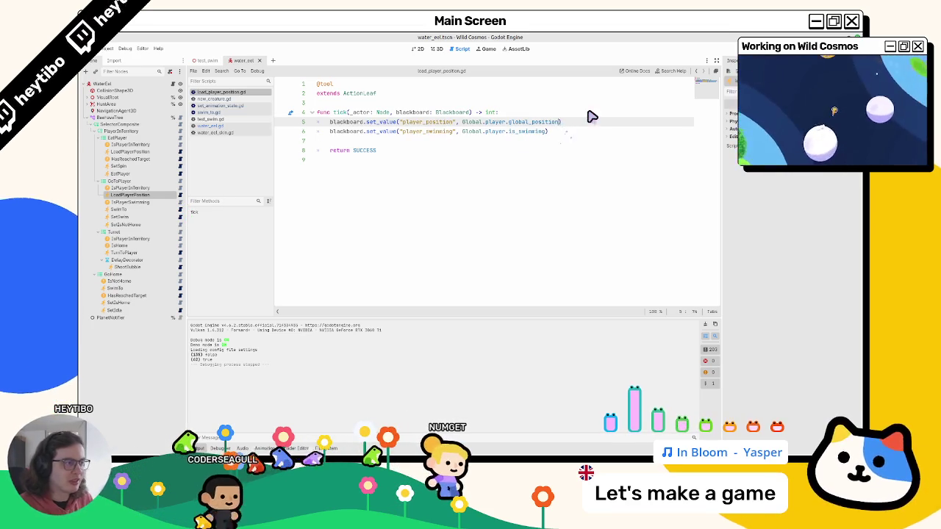
{"action": "type", "text": "+ global.p"}
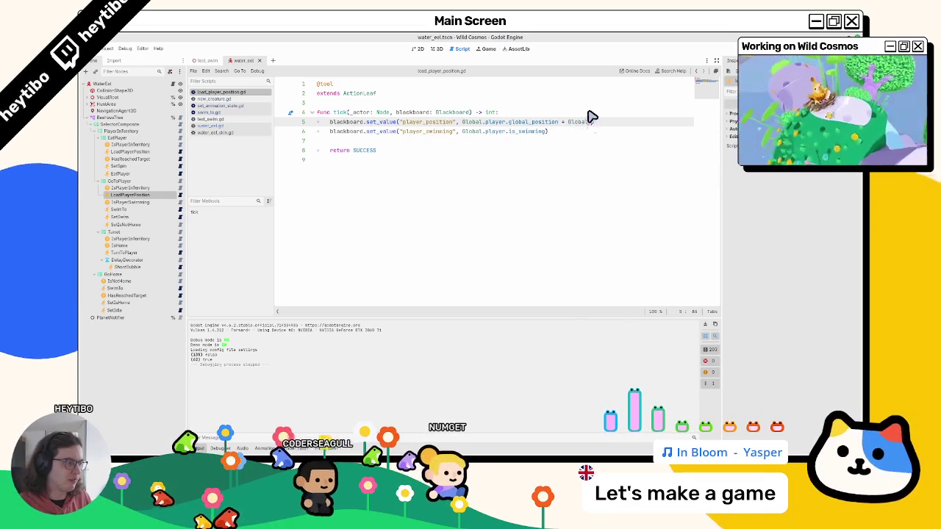
{"action": "type", "text": "layer.bas"}
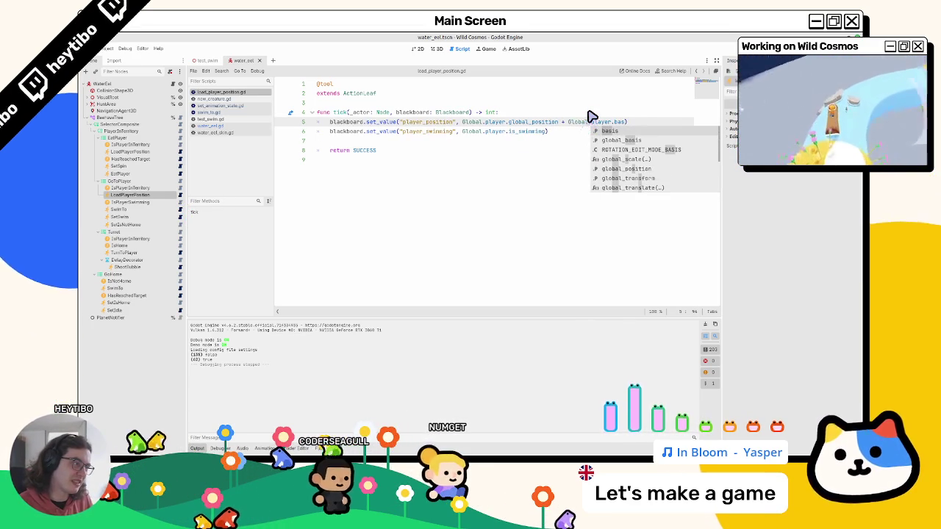
{"action": "key", "text": "Down"}
{"action": "key", "text": "Return"}
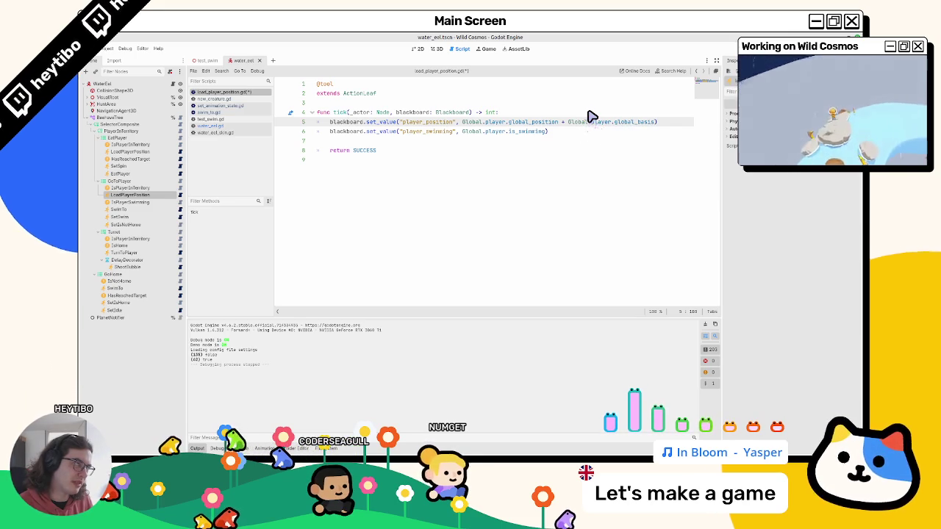
{"action": "type", "text": ".y"}
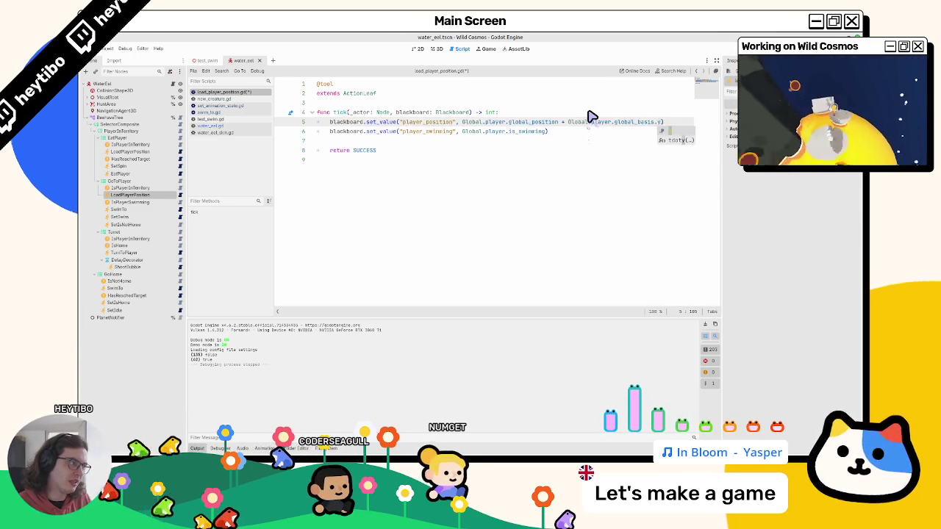
{"action": "type", "text": " *"}
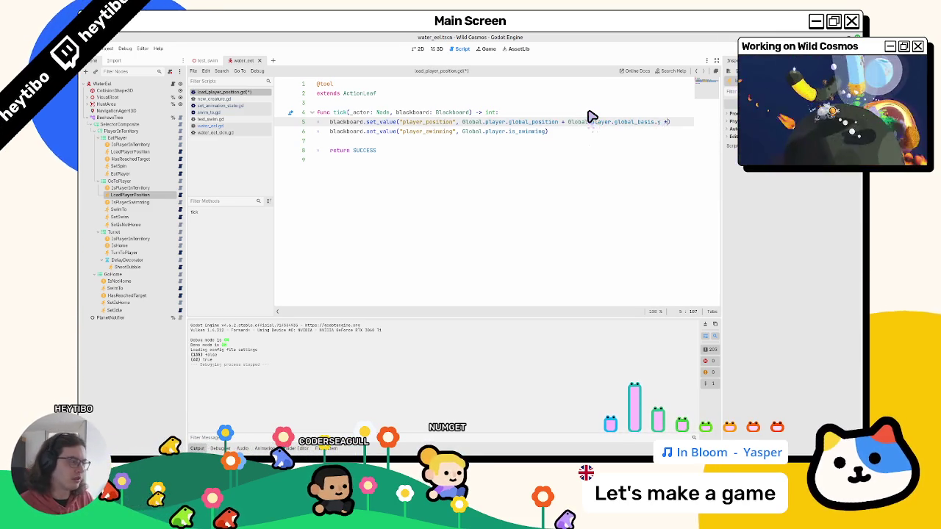
{"action": "left_click", "coordinate": [205, 60]}
{"action": "key", "text": "F6"}
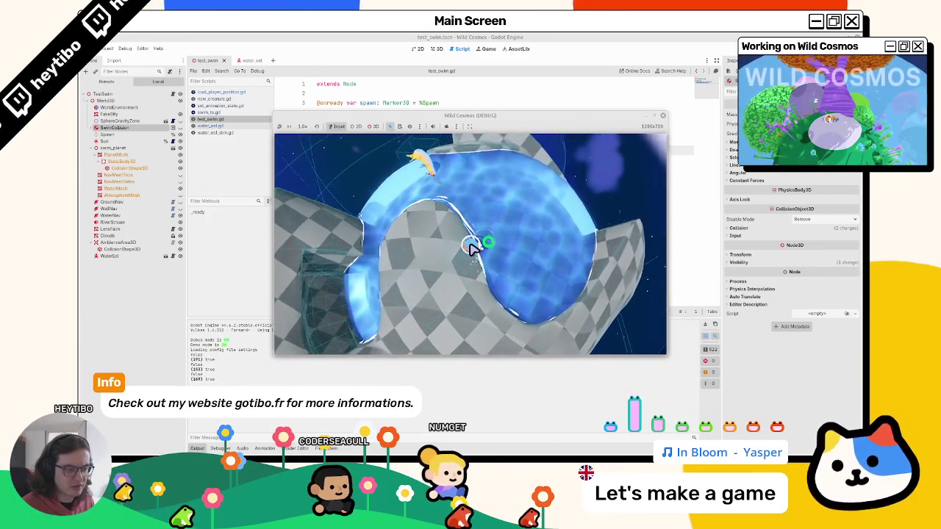
Bring up load_player_position.gd and test the 0.5 offset in a game run
{"action": "left_click", "coordinate": [210, 118]}
{"action": "left_click", "coordinate": [210, 112]}
{"action": "left_click", "coordinate": [210, 119]}
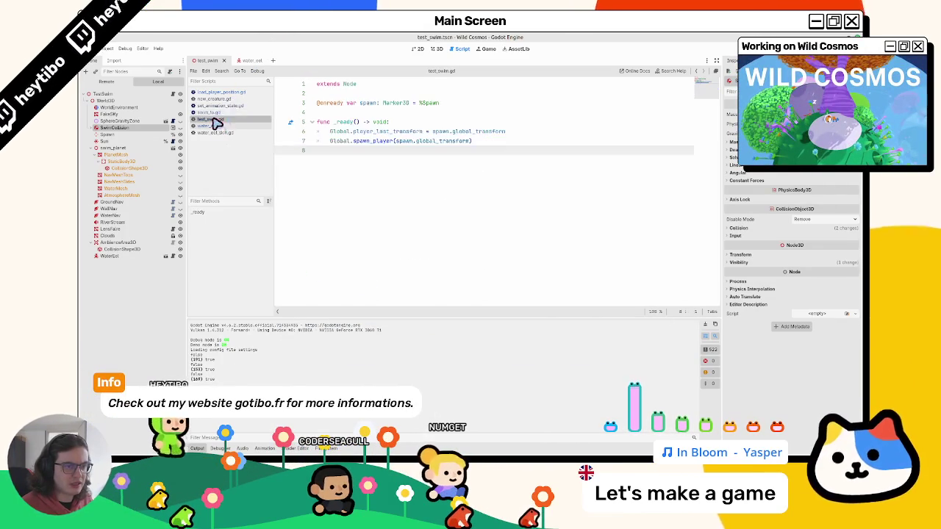
{"action": "left_click", "coordinate": [221, 106]}
{"action": "left_click", "coordinate": [222, 98]}
{"action": "left_click", "coordinate": [221, 92]}
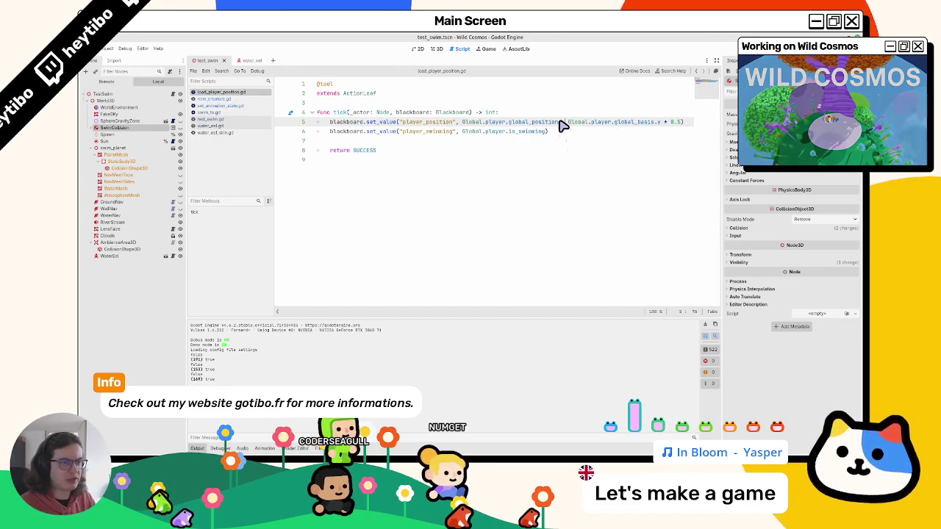
{"action": "key", "text": "F5"}
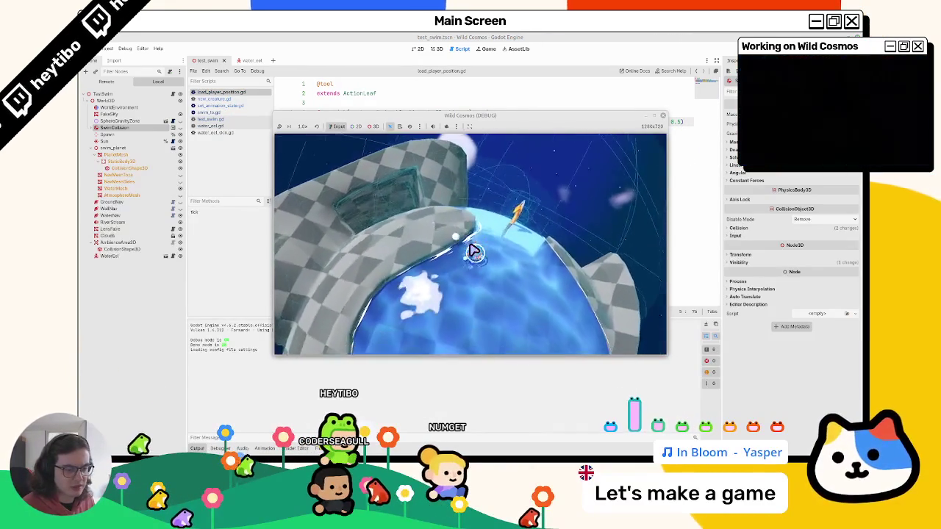
{"action": "left_click", "coordinate": [663, 115]}
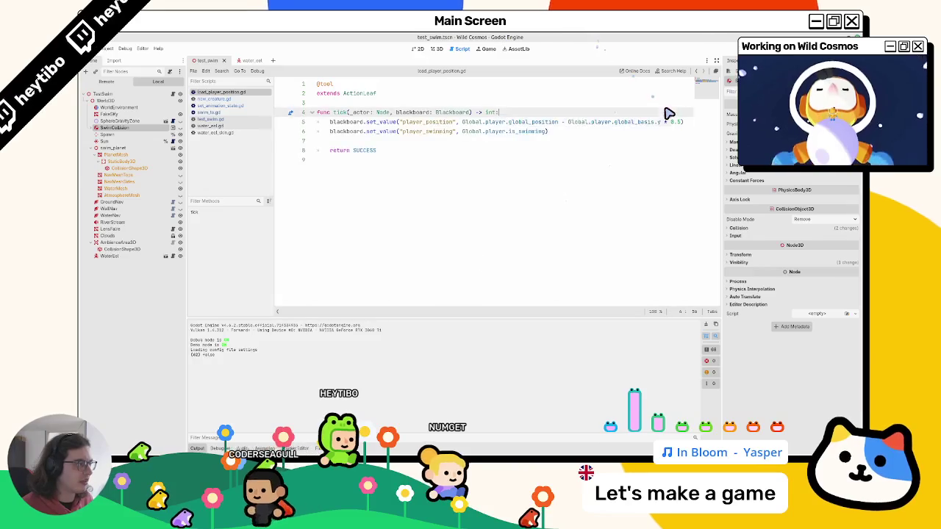
Change the offset from 0.5 to 0.6, test it over three runs, and open new_creature.gd
{"action": "key", "text": "Right"}
{"action": "key", "text": "Right"}
{"action": "key", "text": "Right"}
{"action": "key", "text": "BackSpace"}
{"action": "type", "text": "6"}
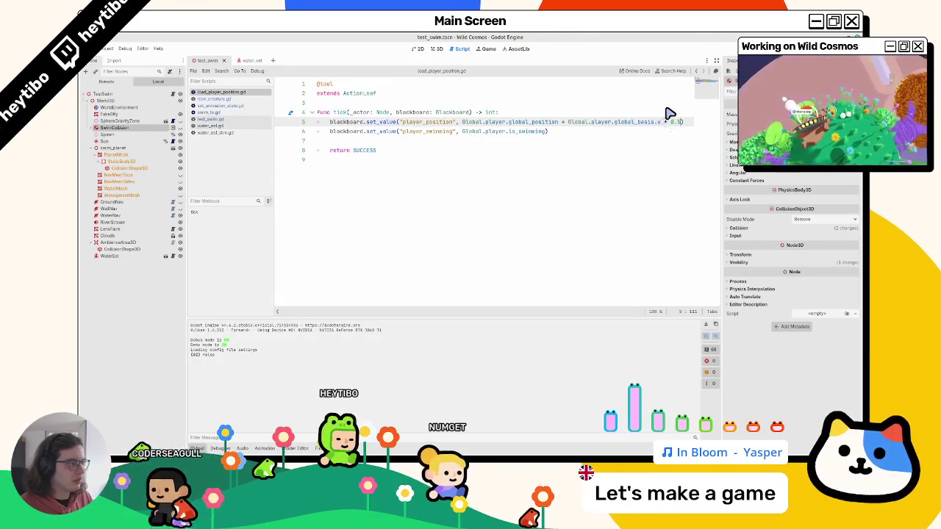
{"action": "key", "text": "F5"}
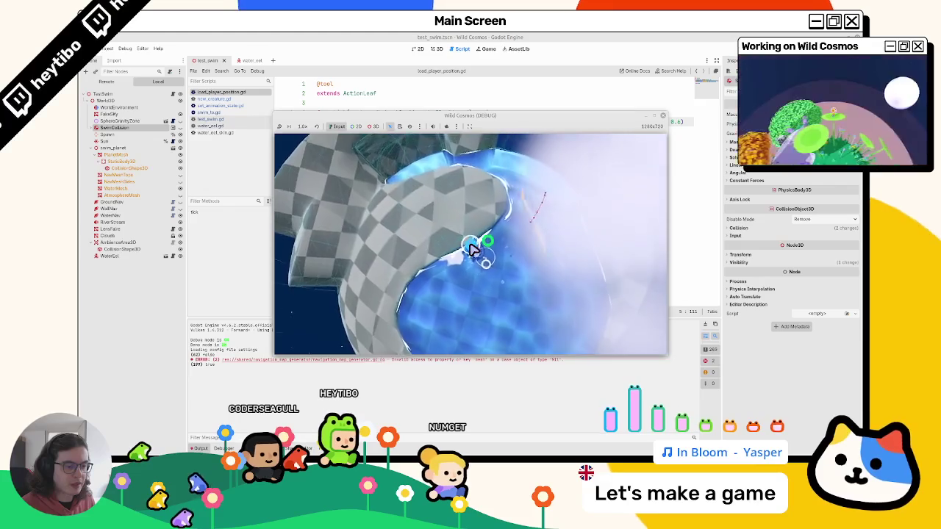
{"action": "key", "text": "F8"}
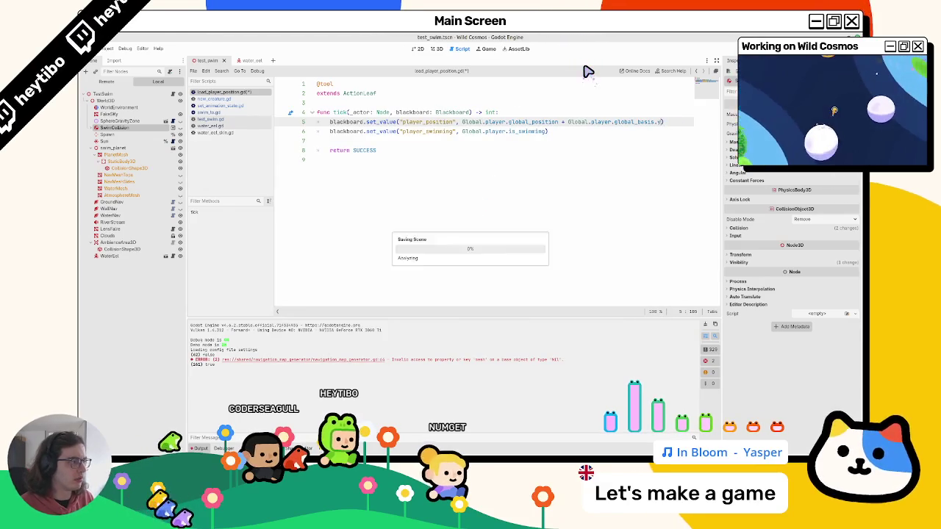
{"action": "key", "text": "F5"}
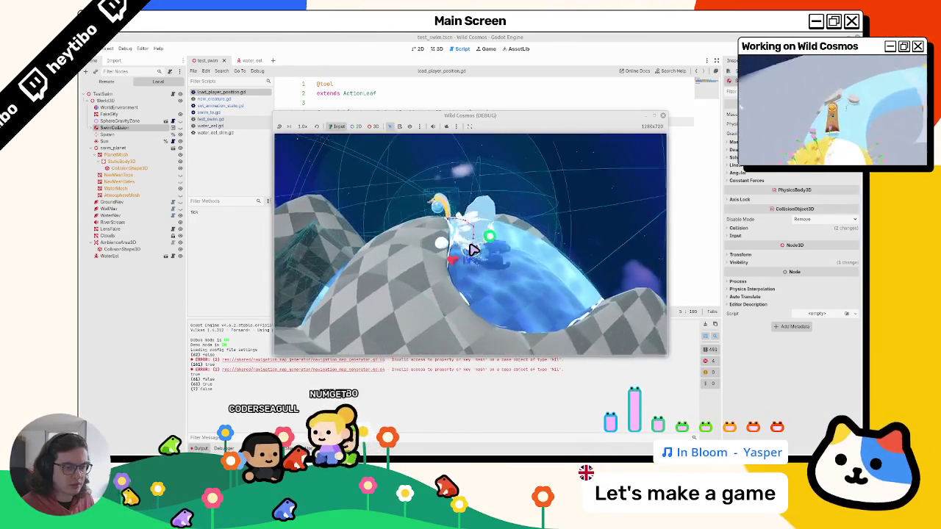
{"action": "key", "text": "F8"}
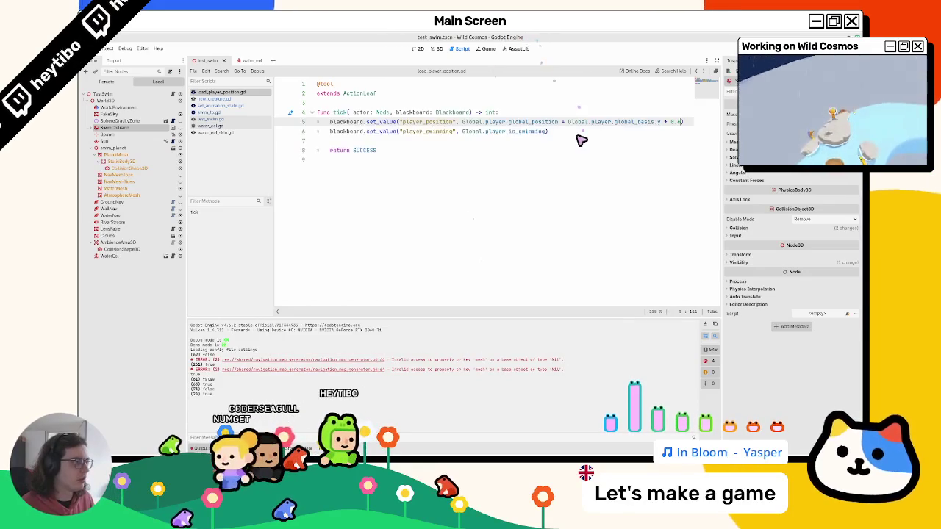
{"action": "key", "text": "F5"}
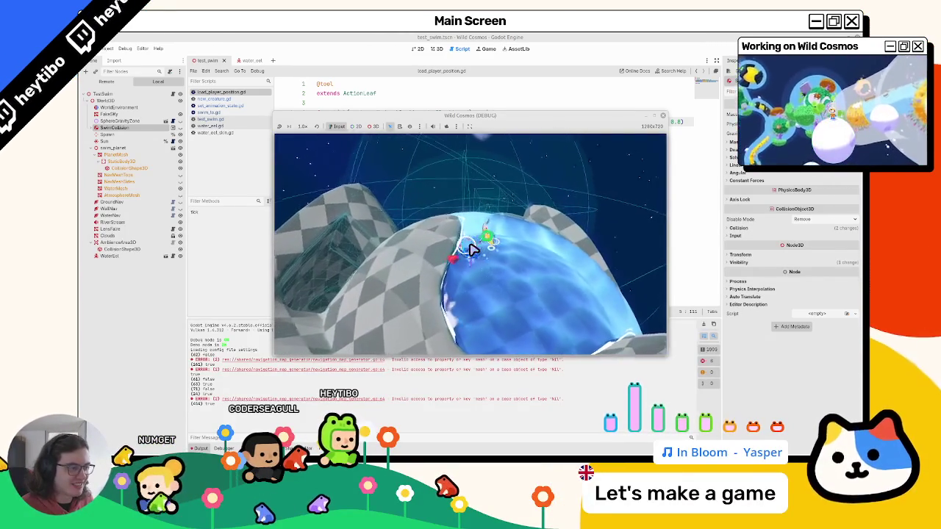
{"action": "key", "text": "F8"}
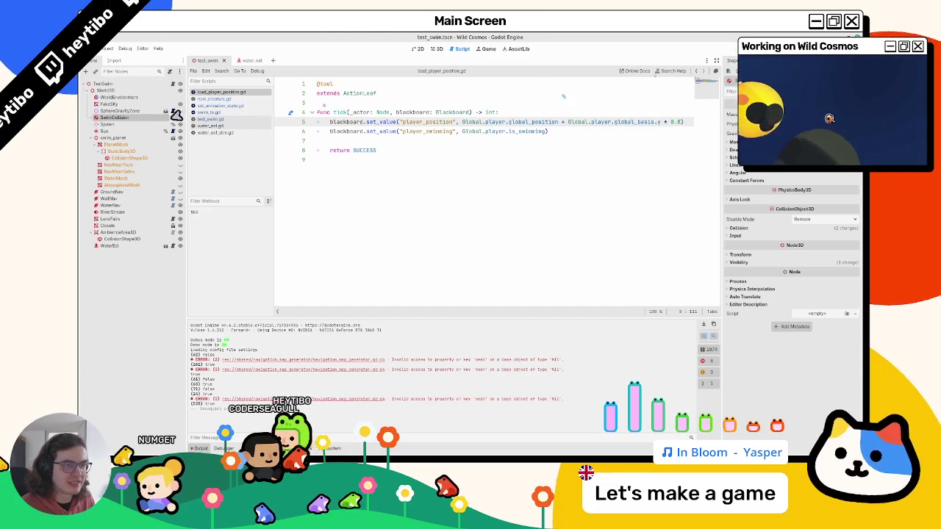
{"action": "left_click", "coordinate": [209, 99]}
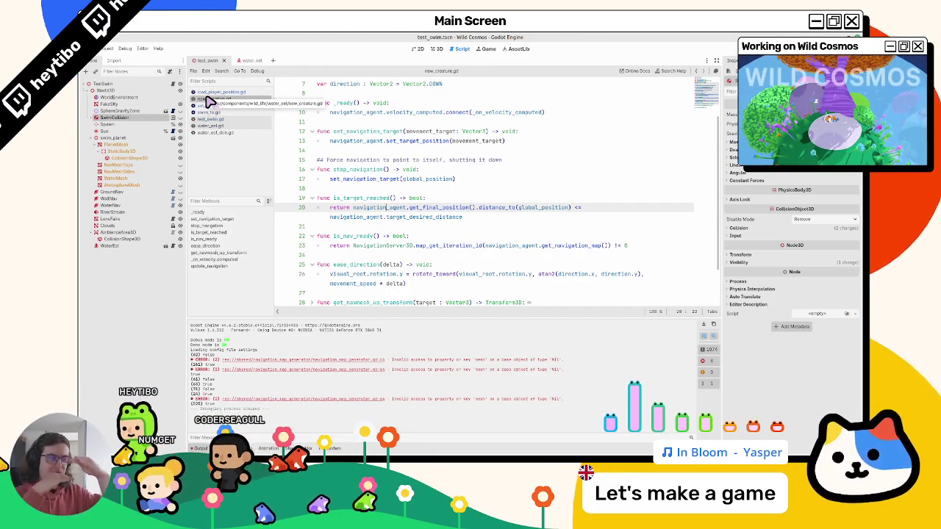
Switch to the water_eel scene, close listed scripts, and open the SwimTo leaf's script
{"action": "left_click", "coordinate": [254, 61]}
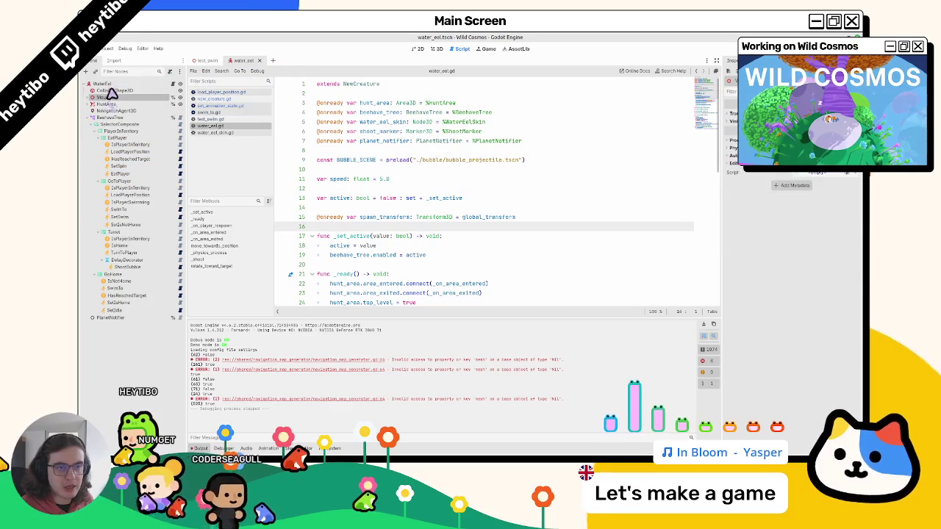
{"action": "left_click", "coordinate": [107, 103]}
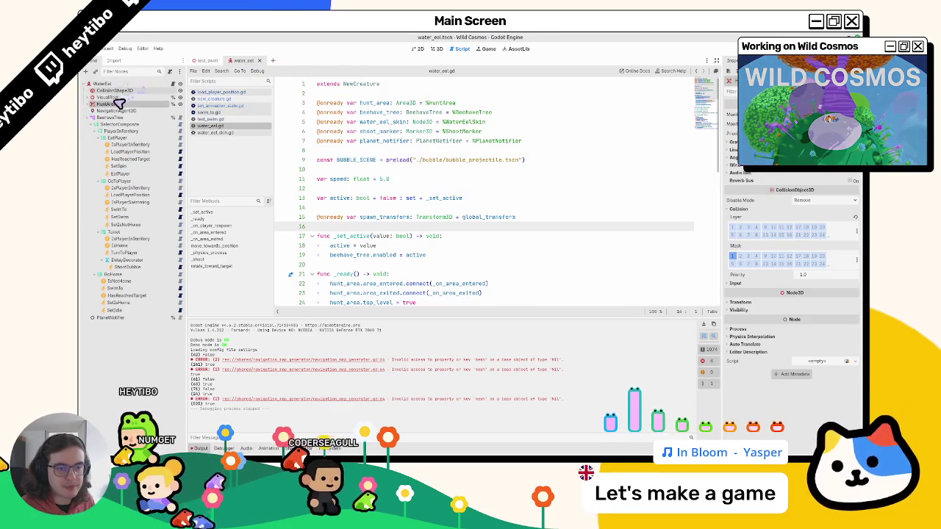
{"action": "left_click", "coordinate": [220, 99]}
{"action": "left_click", "coordinate": [224, 105]}
{"action": "left_click", "coordinate": [221, 91]}
{"action": "left_click", "coordinate": [222, 99]}
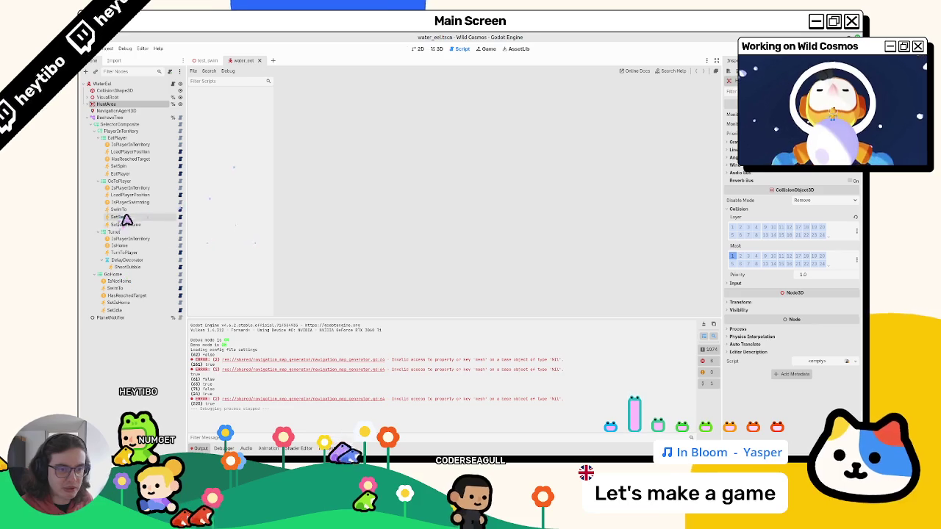
{"action": "left_click", "coordinate": [180, 217]}
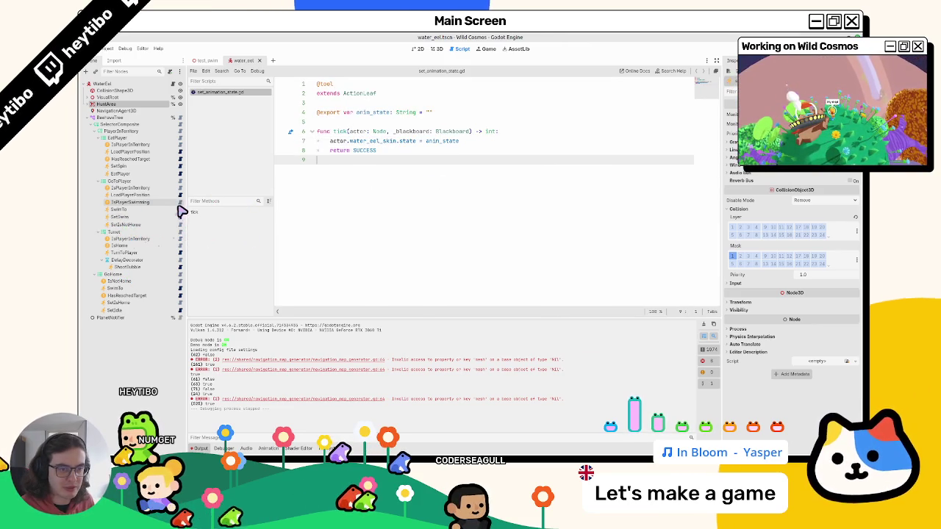
{"action": "left_click", "coordinate": [181, 210]}
Delete the debug print, uncomment lines 16–20, make the final return RUNNING, save, and run
{"action": "triple_click", "coordinate": [385, 223]}
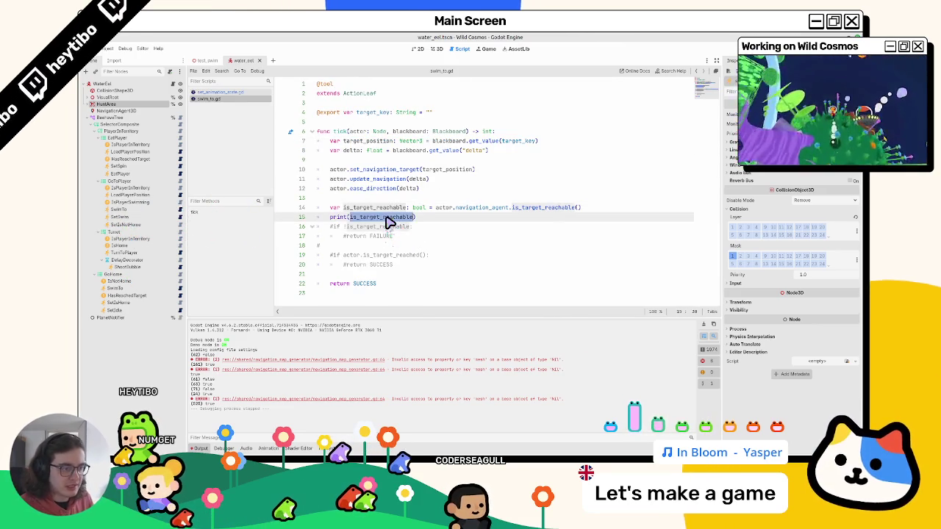
{"action": "key", "text": "BackSpace"}
{"action": "left_click_drag", "start_coordinate": [382, 230], "coordinate": [377, 267]}
{"action": "key", "text": "ctrl+k"}
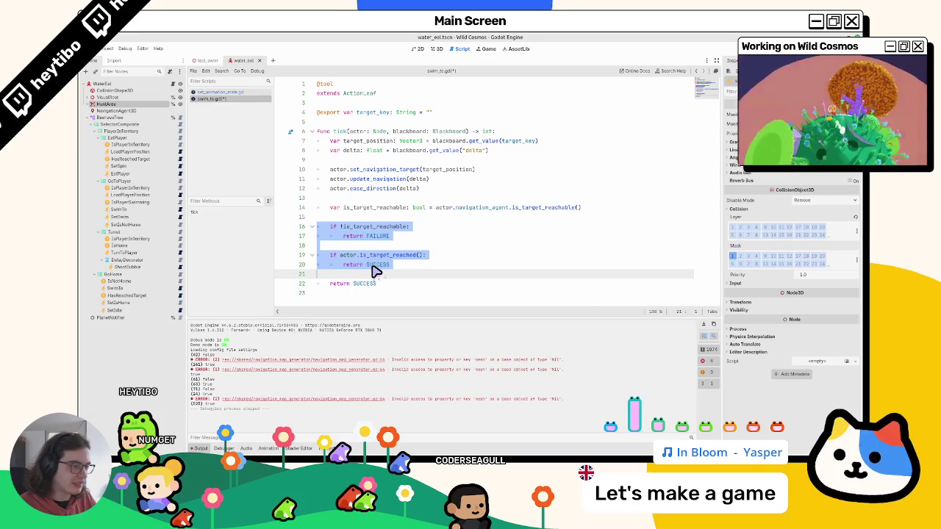
{"action": "left_click", "coordinate": [381, 283]}
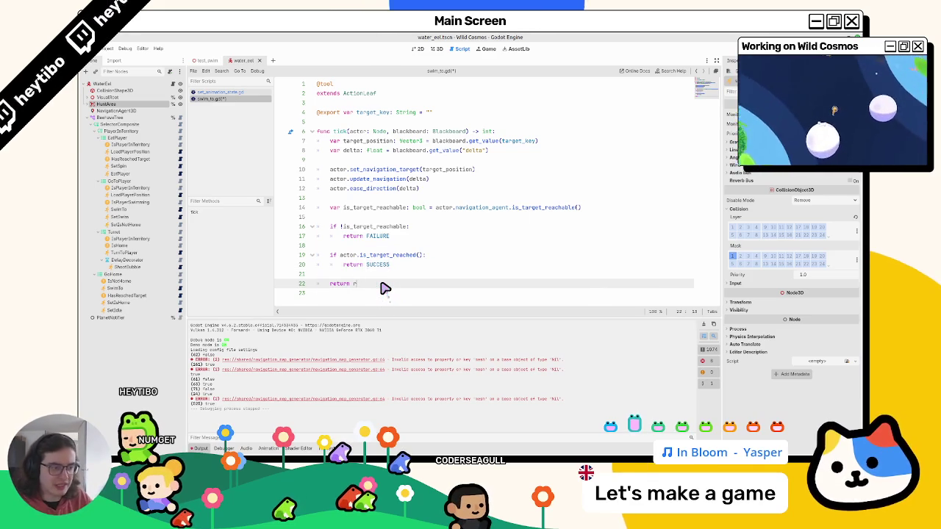
{"action": "type", "text": "un"}
{"action": "key", "text": "Return"}
{"action": "key", "text": "ctrl+s"}
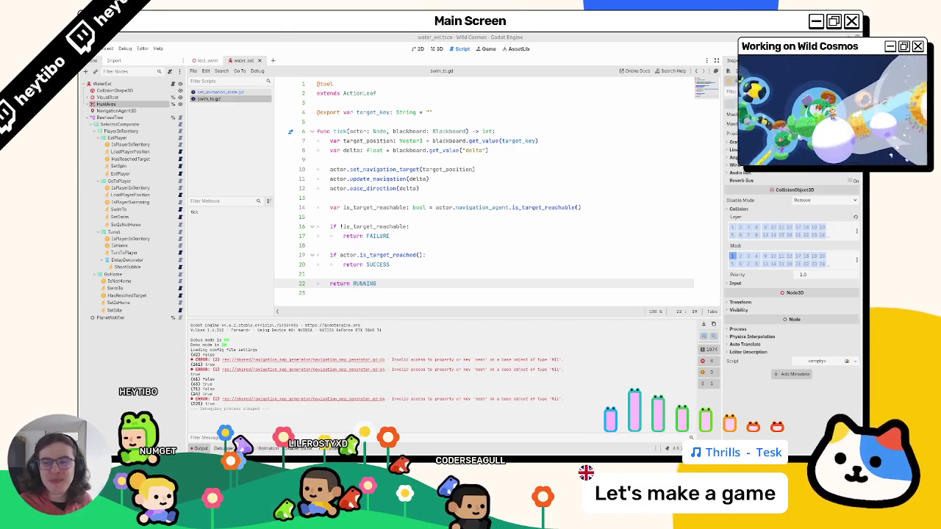
{"action": "key", "text": "F5"}
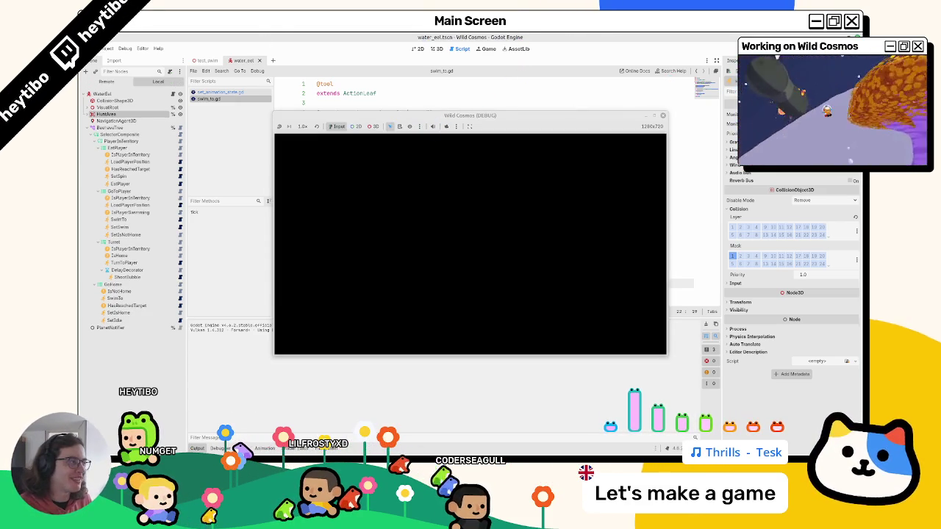
Run the test_swim scene, maximize the game window, pause it, and stop it with F8
{"action": "left_click", "coordinate": [206, 61]}
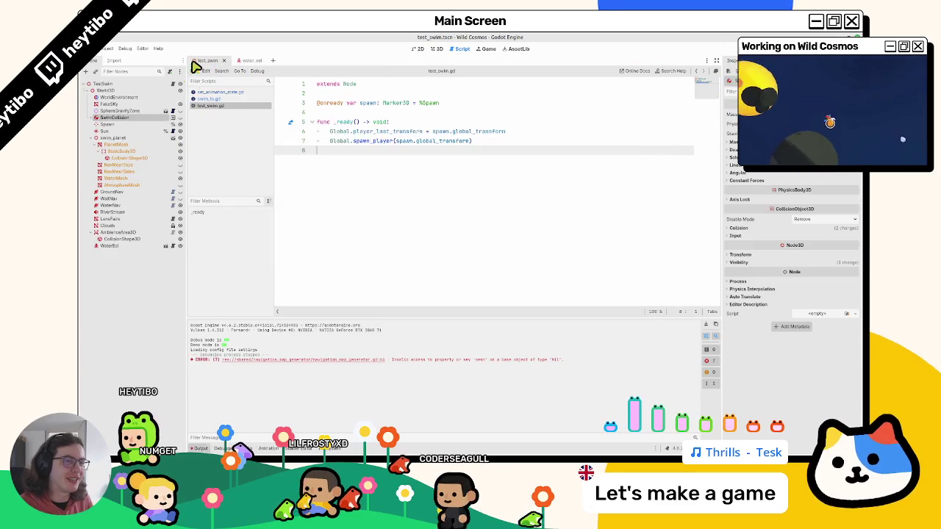
{"action": "key", "text": "F6"}
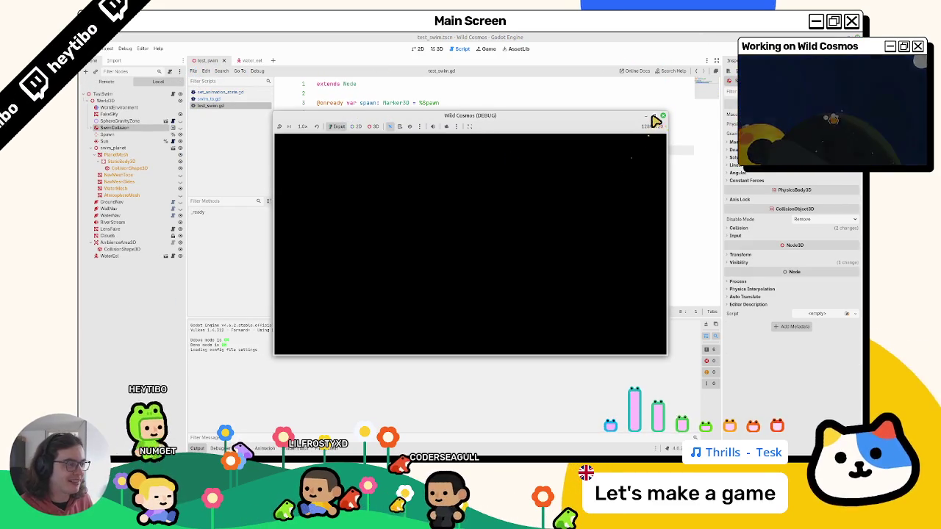
{"action": "left_click", "coordinate": [655, 116]}
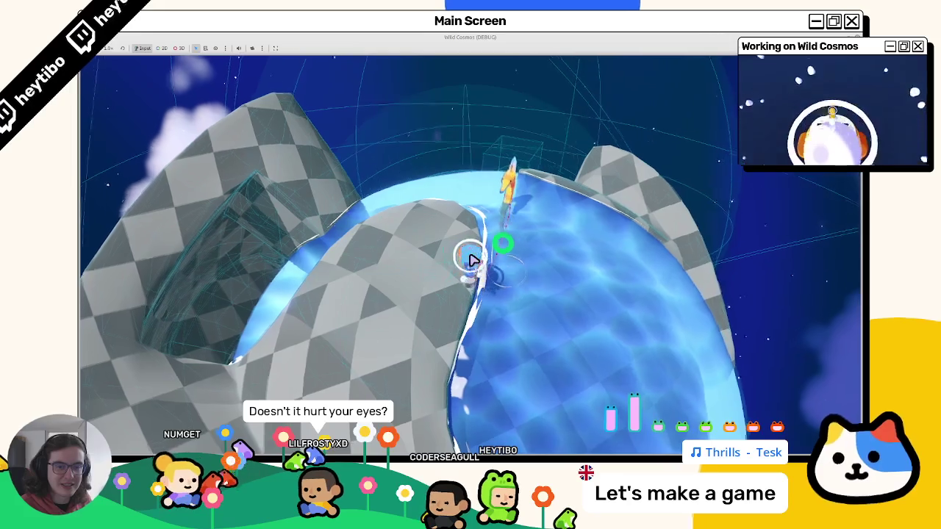
{"action": "key", "text": "Escape"}
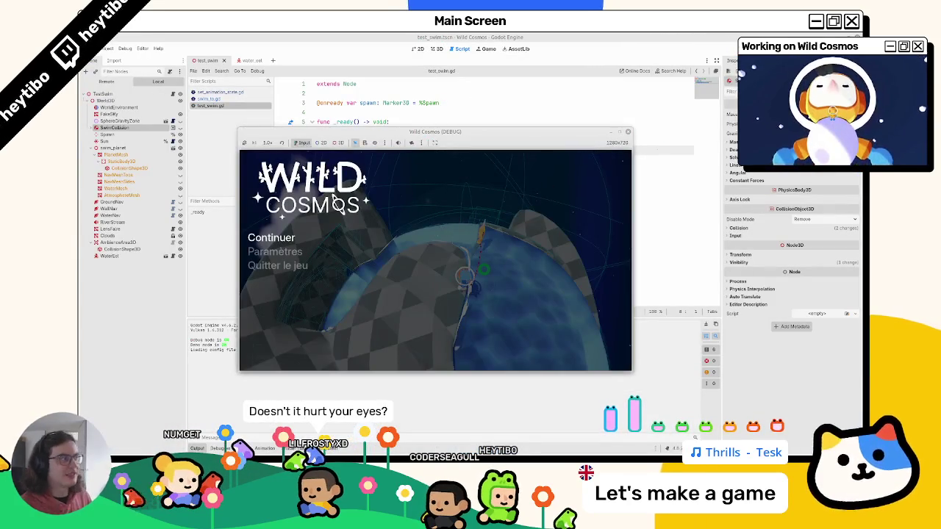
{"action": "key", "text": "F8"}
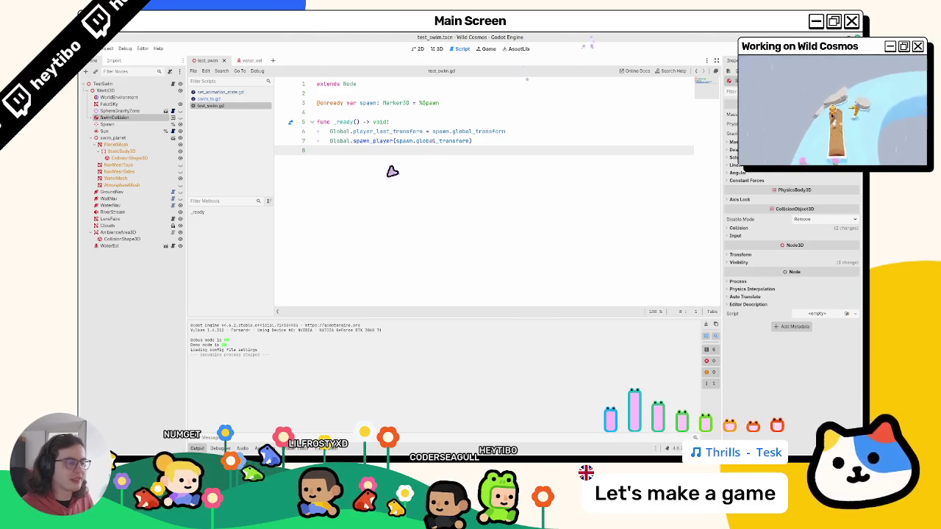
Review the FAILURE return and is_target_reachable check in swim_to.gd
{"action": "left_click", "coordinate": [256, 101]}
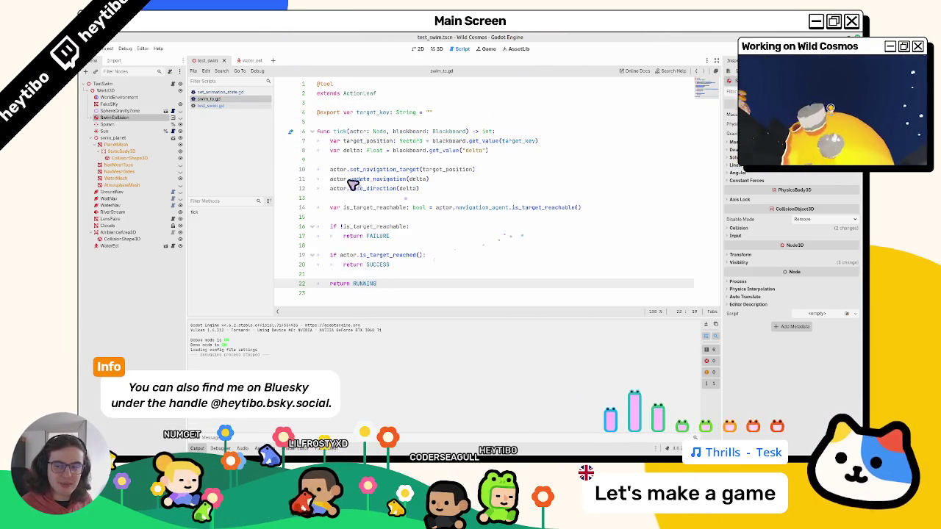
{"action": "left_click", "coordinate": [108, 49]}
{"action": "key", "text": "Escape"}
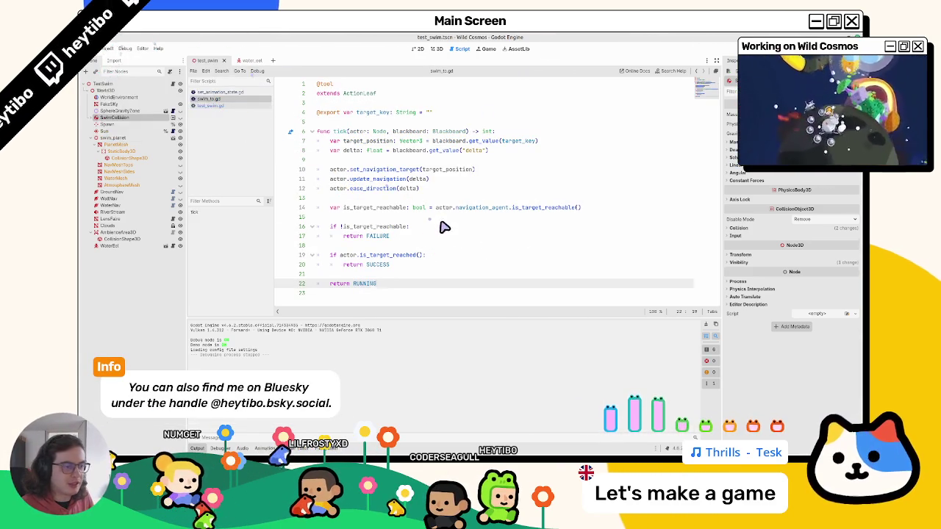
{"action": "double_click", "coordinate": [410, 267]}
{"action": "double_click", "coordinate": [397, 241]}
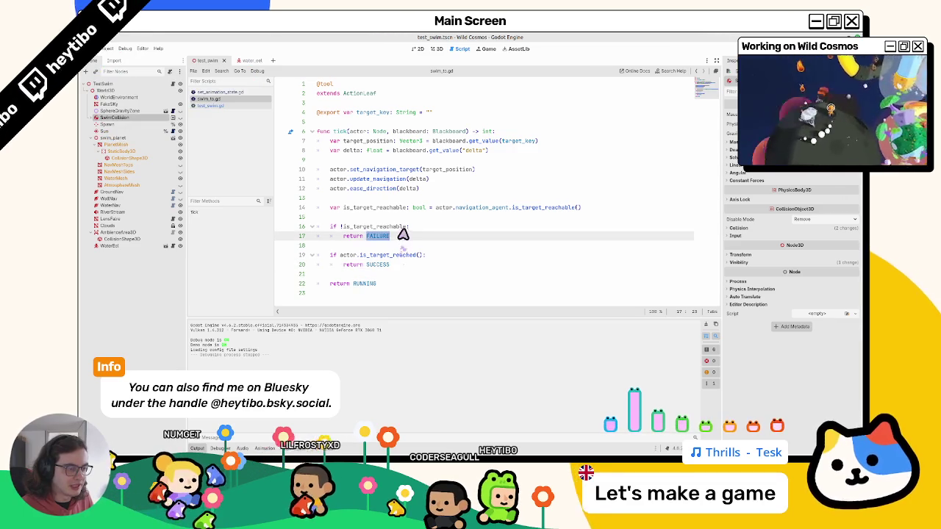
{"action": "double_click", "coordinate": [397, 227]}
In the water_eel scene, select the WaterEel root and search new node types for 'sequence'
{"action": "left_click", "coordinate": [415, 232]}
{"action": "left_click", "coordinate": [250, 61]}
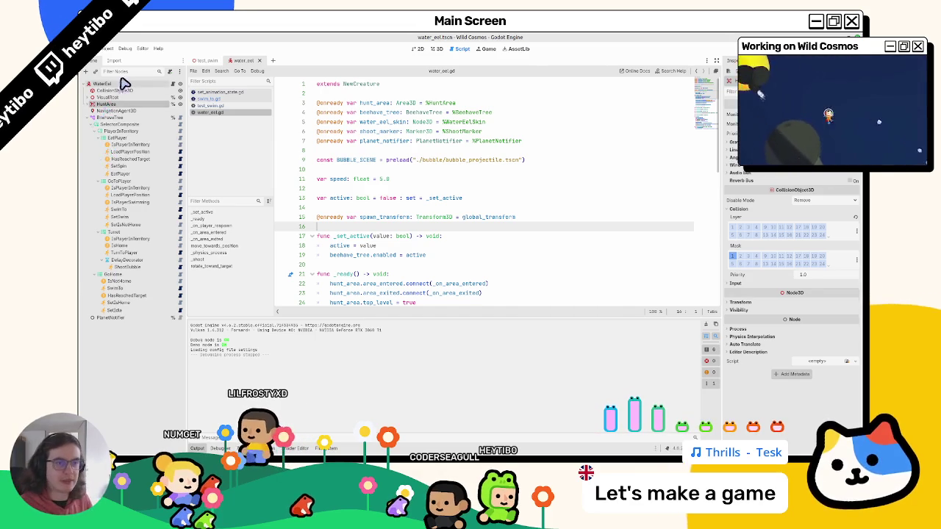
{"action": "left_click", "coordinate": [110, 84]}
{"action": "key", "text": "ctrl+a"}
{"action": "type", "text": "sequence"}
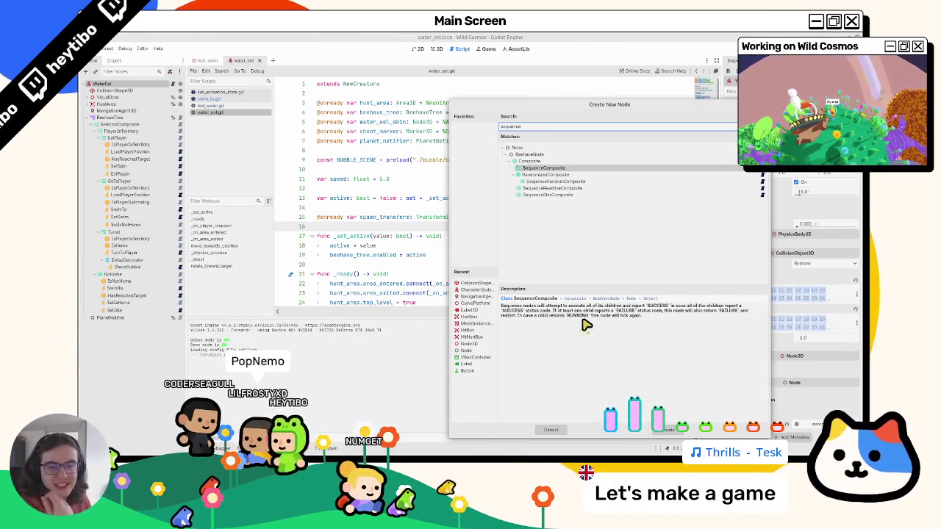
{"action": "left_click", "coordinate": [573, 189]}
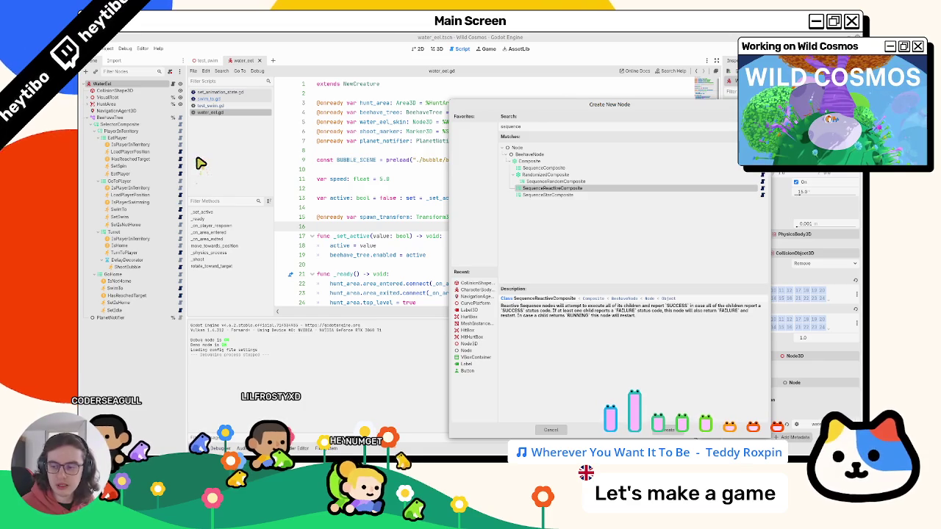
{"action": "left_click", "coordinate": [550, 194]}
{"action": "left_click", "coordinate": [551, 187]}
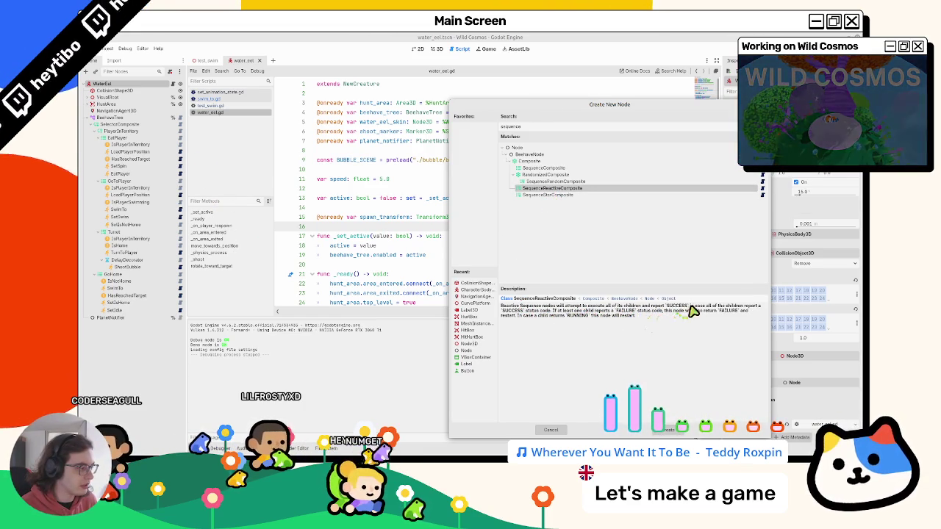
Compare the SequenceComposite, SequenceReactiveComposite and SequenceStarComposite descriptions on restarting and RUNNING children
{"action": "left_click_drag", "start_coordinate": [540, 310], "coordinate": [562, 316]}
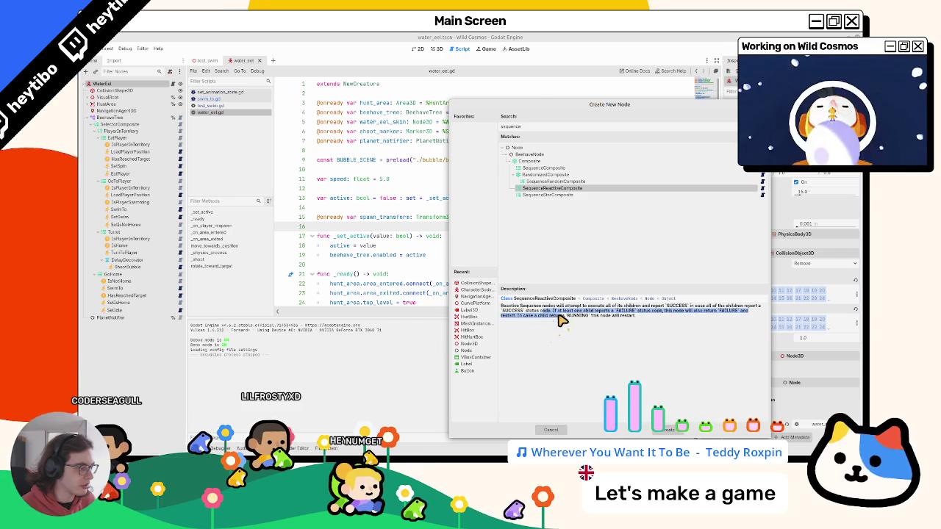
{"action": "left_click", "coordinate": [533, 168]}
{"action": "left_click", "coordinate": [532, 188]}
{"action": "left_click", "coordinate": [537, 169]}
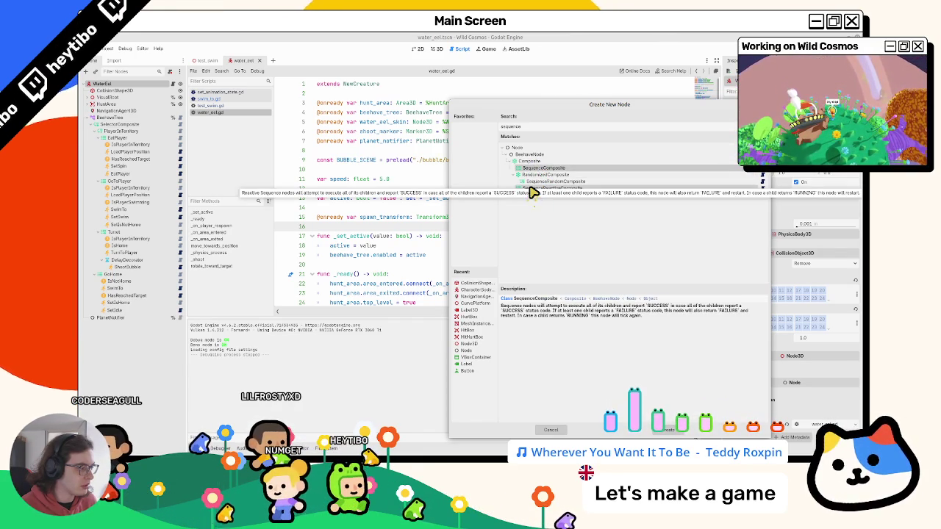
{"action": "left_click", "coordinate": [532, 189]}
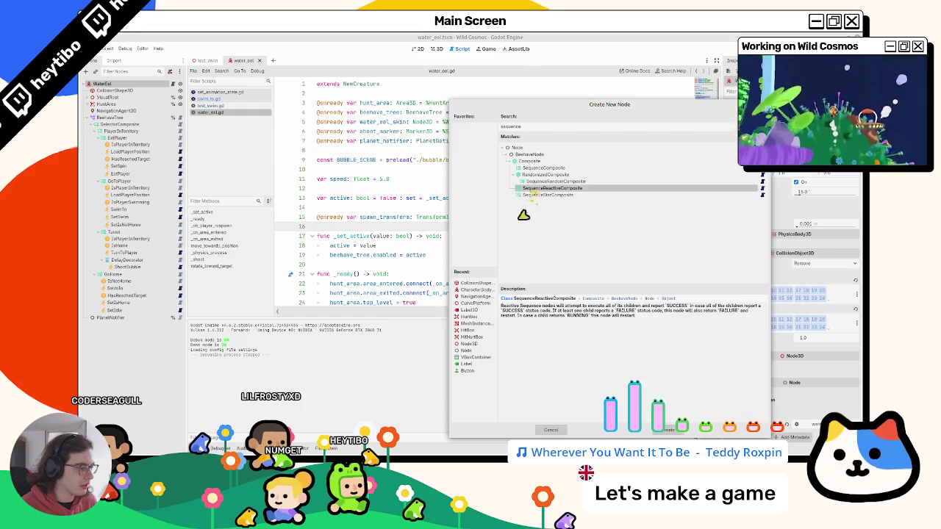
{"action": "left_click_drag", "start_coordinate": [525, 316], "coordinate": [640, 320]}
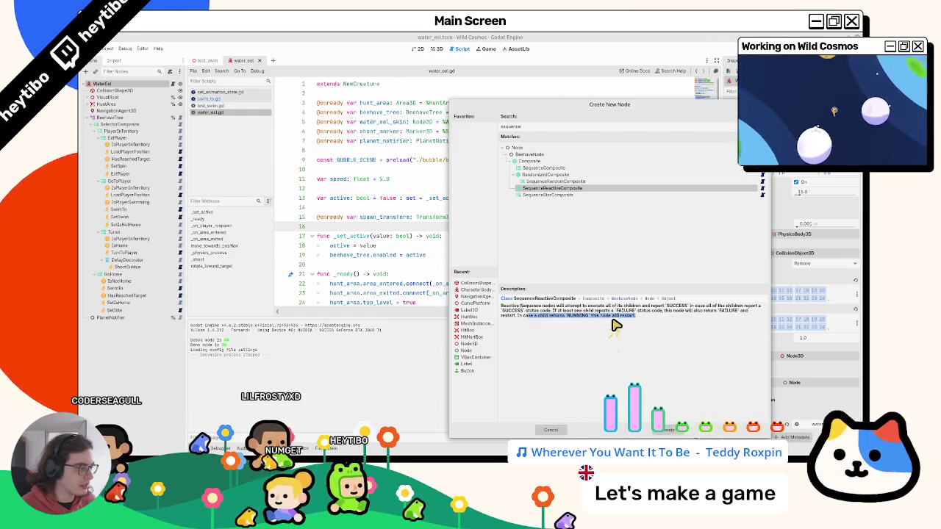
{"action": "double_click", "coordinate": [528, 317]}
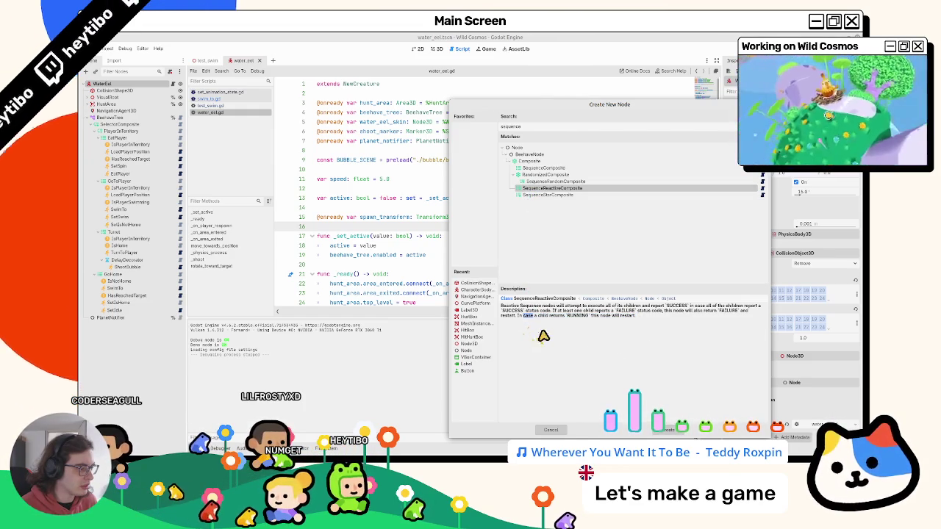
{"action": "left_click", "coordinate": [541, 169]}
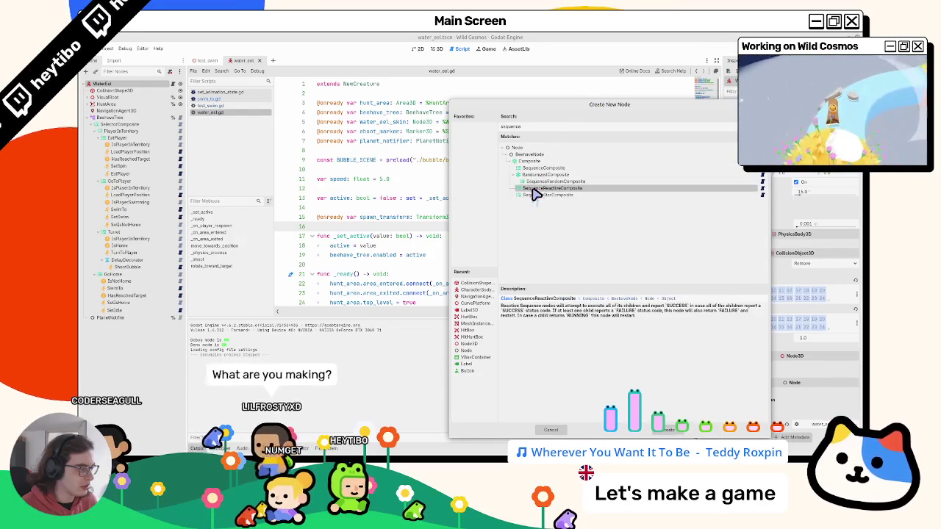
{"action": "left_click", "coordinate": [536, 195]}
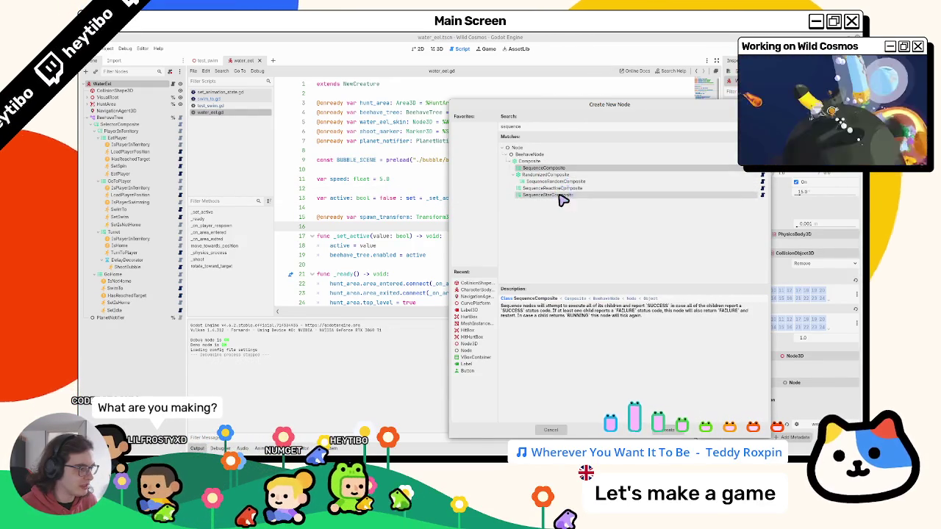
Recheck each sequence variant's description and double-click the chosen sequence composite type
{"action": "key", "text": "Up"}
{"action": "key", "text": "Up"}
{"action": "key", "text": "Up"}
{"action": "key", "text": "Down"}
{"action": "key", "text": "Down"}
{"action": "key", "text": "Down"}
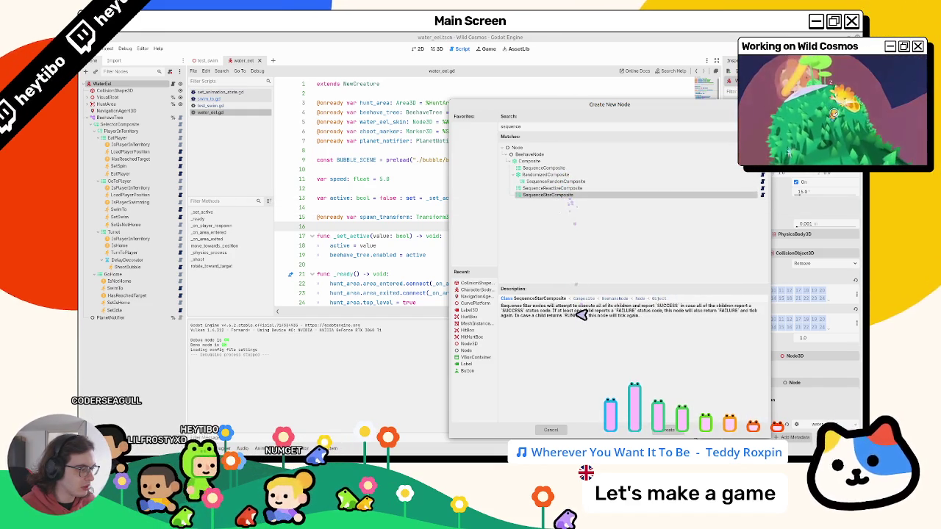
{"action": "left_click", "coordinate": [563, 169]}
{"action": "left_click", "coordinate": [566, 195]}
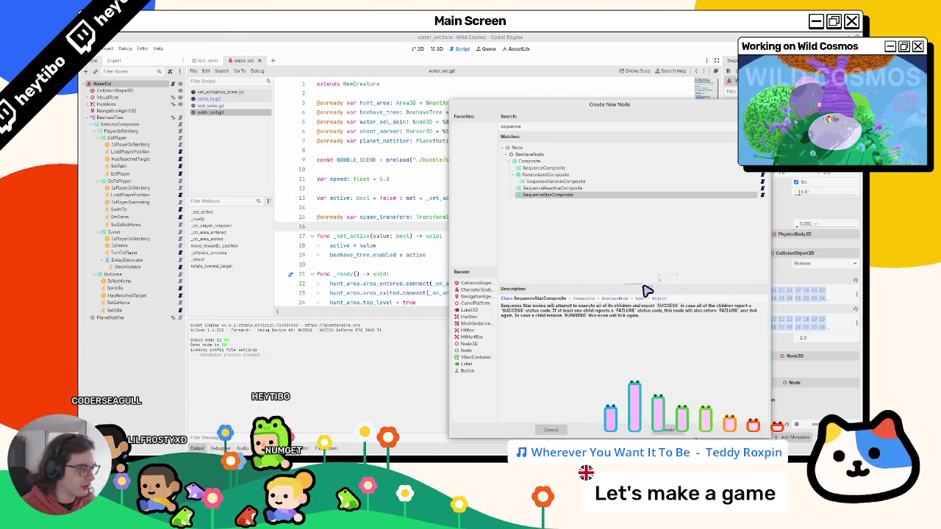
{"action": "left_click", "coordinate": [541, 170]}
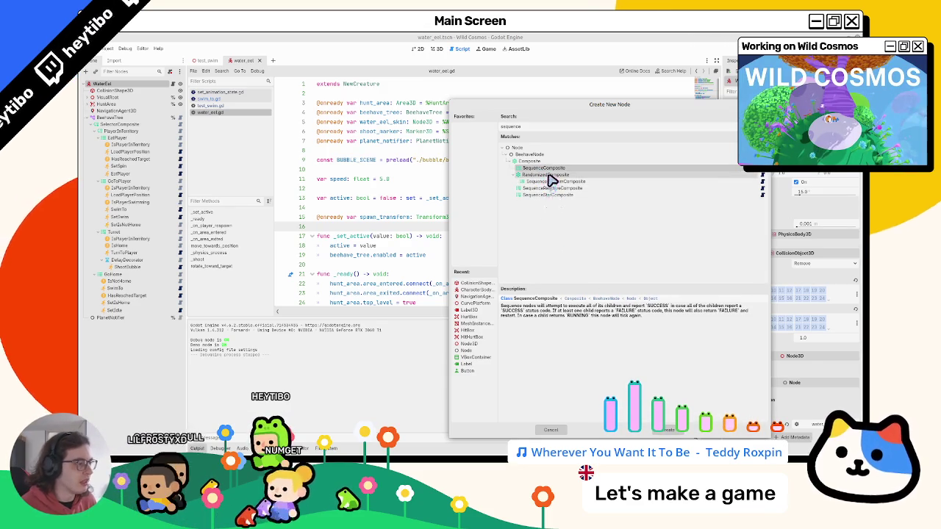
{"action": "left_click", "coordinate": [559, 189]}
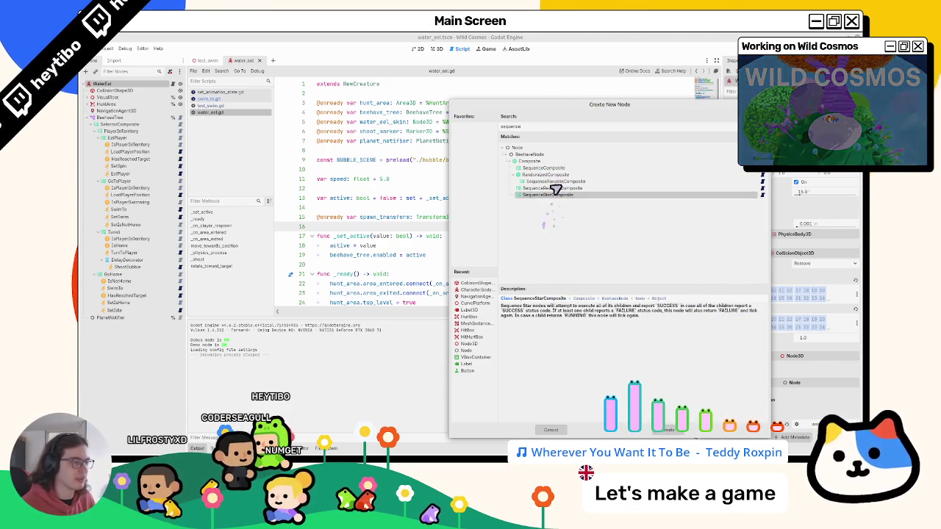
{"action": "left_click", "coordinate": [553, 196]}
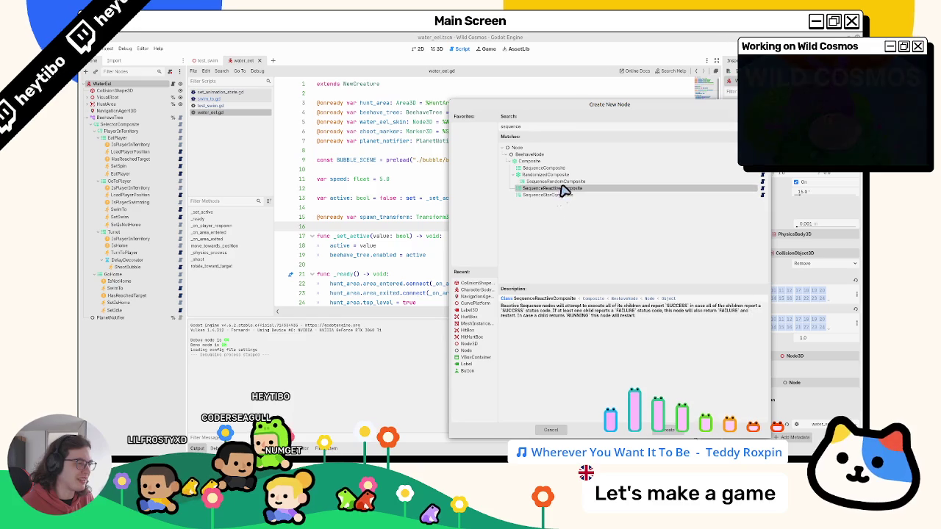
{"action": "left_click", "coordinate": [563, 177]}
{"action": "double_click", "coordinate": [553, 189]}
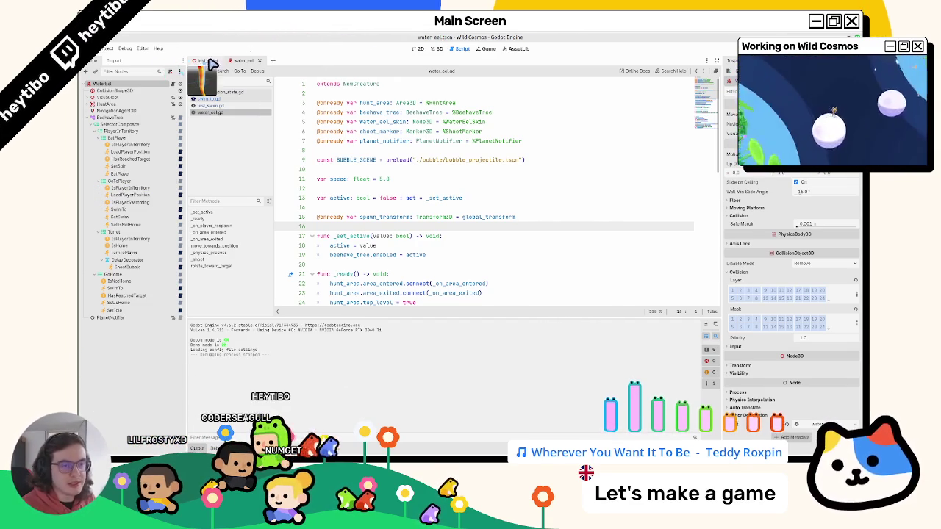
Open SwimTo's swim_to.gd script and select its is_target_reached check code
{"action": "left_click", "coordinate": [152, 211]}
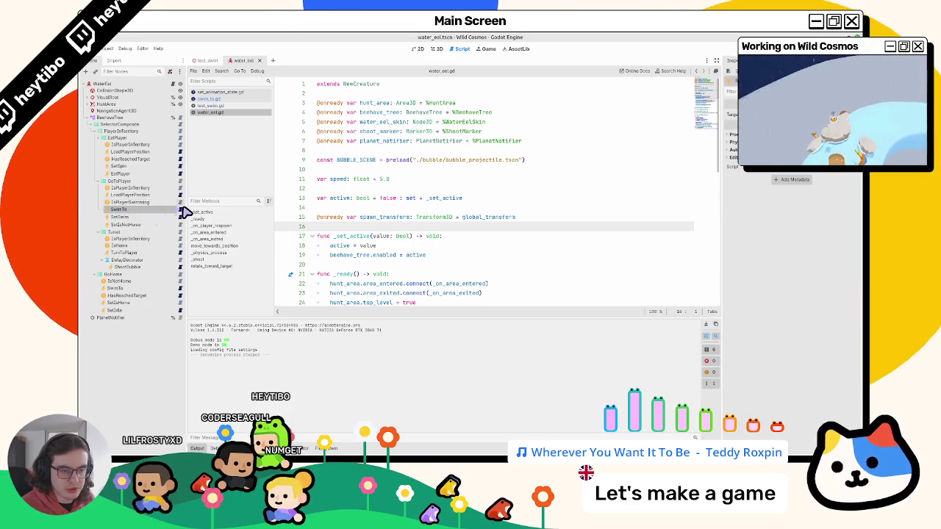
{"action": "left_click", "coordinate": [183, 212]}
{"action": "double_click", "coordinate": [413, 255]}
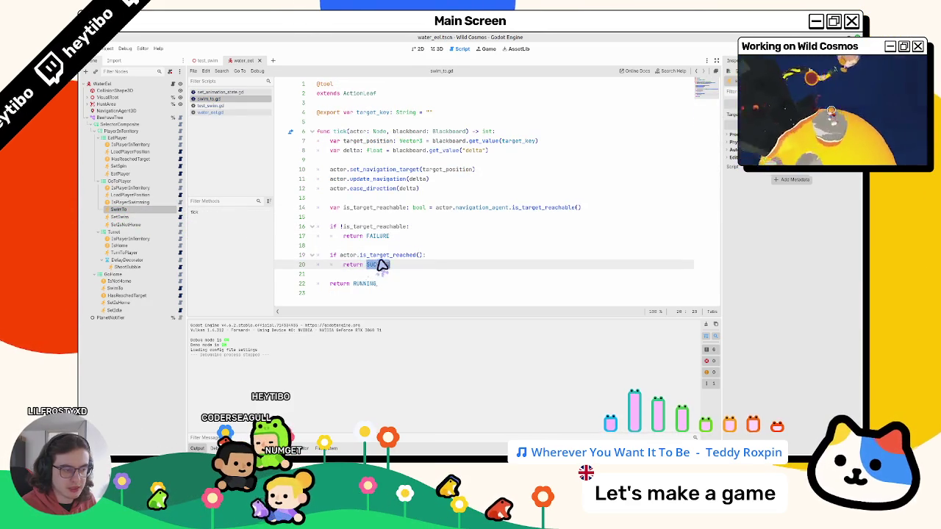
{"action": "triple_click", "coordinate": [379, 257]}
{"action": "mouse_move", "coordinate": [378, 257]}
{"action": "left_mouse_down"}
{"action": "mouse_move", "coordinate": [381, 279]}
{"action": "mouse_move", "coordinate": [389, 269]}
{"action": "left_mouse_up"}
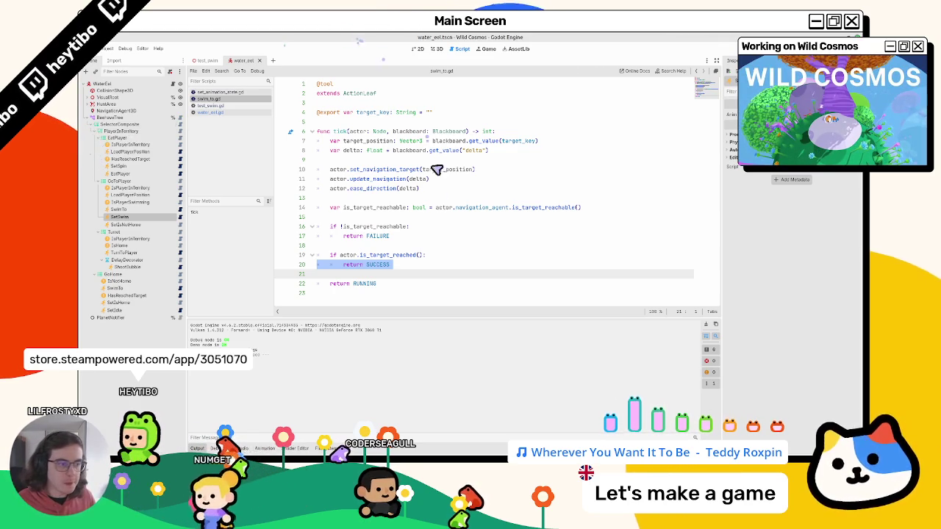
{"action": "left_click_drag", "start_coordinate": [424, 274], "coordinate": [268, 212]}
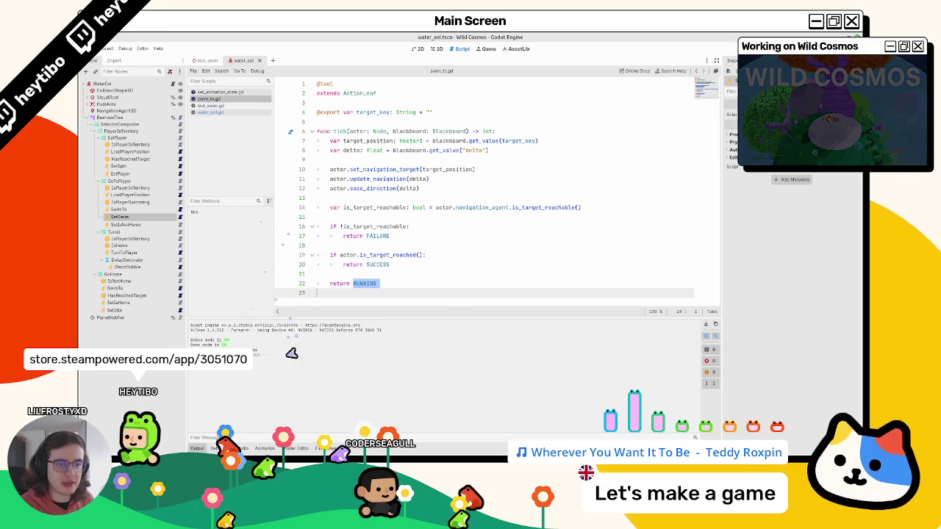
{"action": "left_click_drag", "start_coordinate": [376, 283], "coordinate": [317, 236]}
{"action": "key", "text": "shift+Down"}
{"action": "key", "text": "shift+Down"}
Move SetSwim and SetGoNotHome above SwimTo in GoToPlayer and save the water_eel scene
{"action": "left_click", "coordinate": [114, 225]}
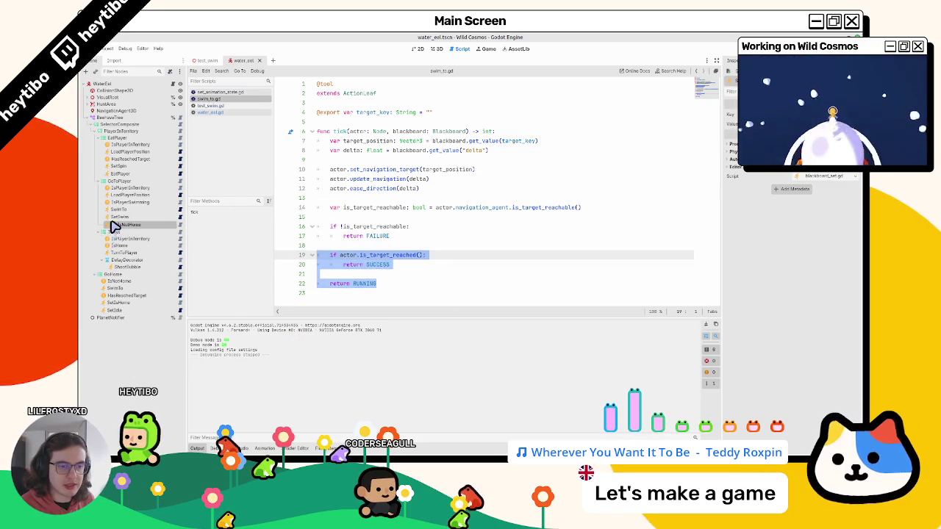
{"action": "left_click", "coordinate": [112, 218]}
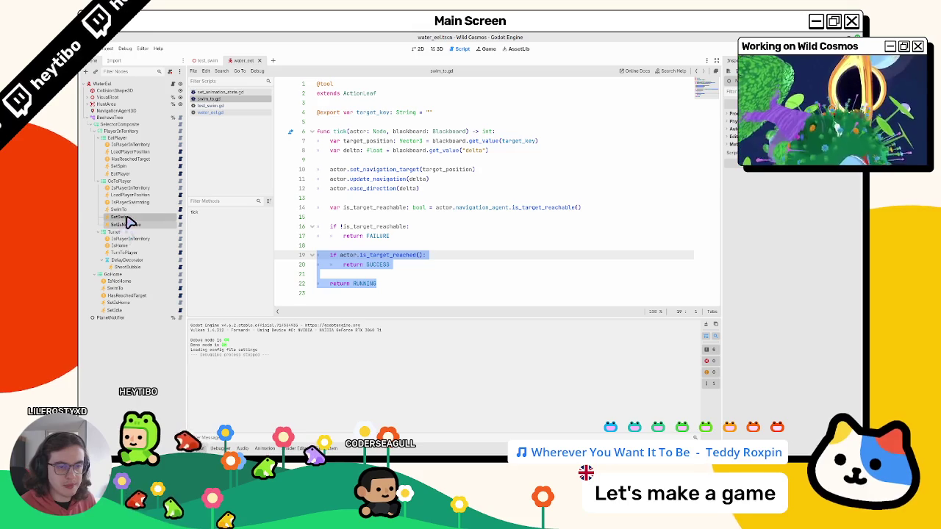
{"action": "left_click_drag", "start_coordinate": [136, 212], "coordinate": [136, 213]}
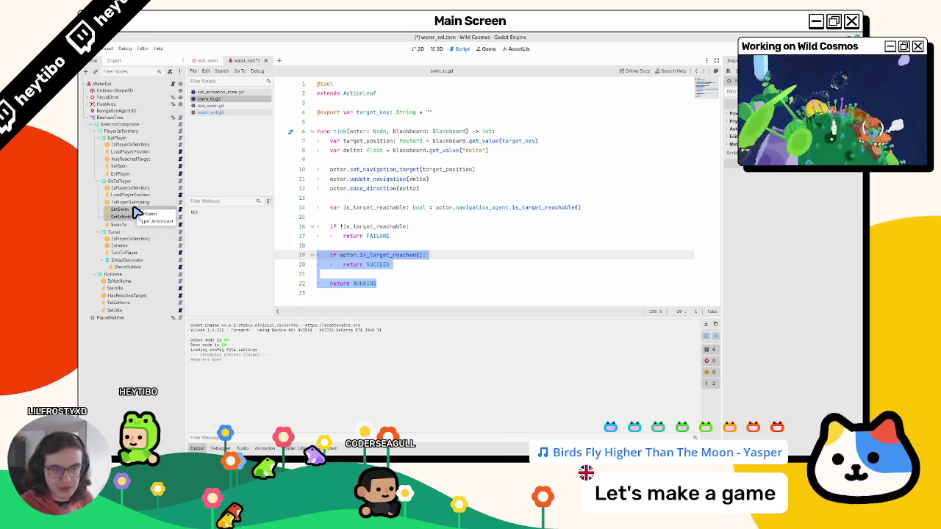
{"action": "left_click", "coordinate": [418, 207]}
{"action": "key", "text": "ctrl+s"}
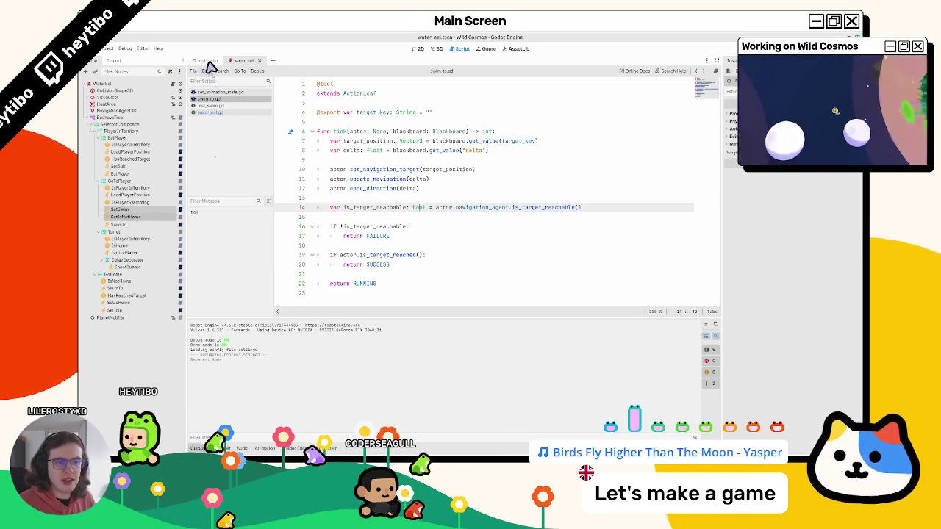
Briefly run and stop test_swim, then close blackboard_set.gd and the other scripts in water_eel
{"action": "left_click", "coordinate": [207, 60]}
{"action": "key", "text": "F6"}
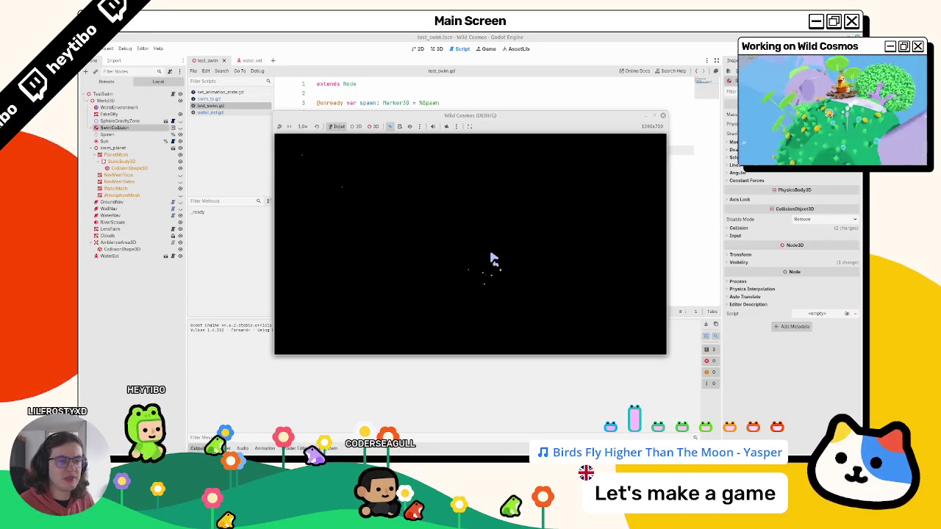
{"action": "key", "text": "F8"}
{"action": "left_click", "coordinate": [250, 61]}
{"action": "left_click", "coordinate": [169, 227]}
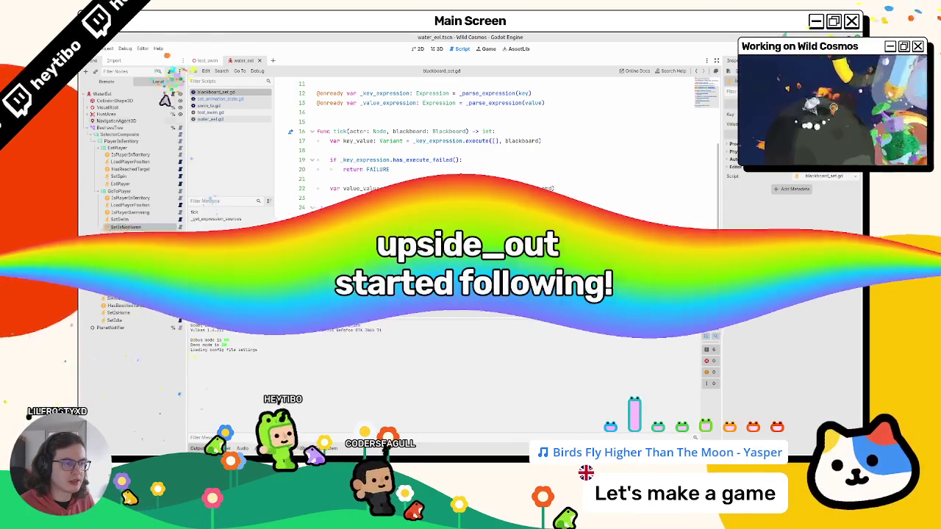
{"action": "middle_click", "coordinate": [208, 93]}
{"action": "middle_click", "coordinate": [208, 93]}
{"action": "middle_click", "coordinate": [208, 94]}
{"action": "middle_click", "coordinate": [208, 94]}
{"action": "middle_click", "coordinate": [208, 94]}
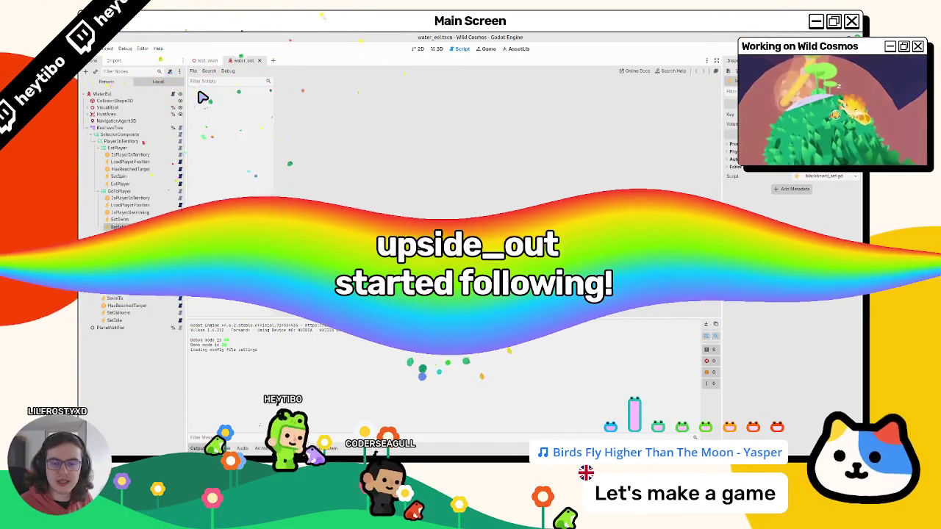
Switch to the 3D view, play the test_swim scene again, then return to water_eel
{"action": "left_click", "coordinate": [438, 50]}
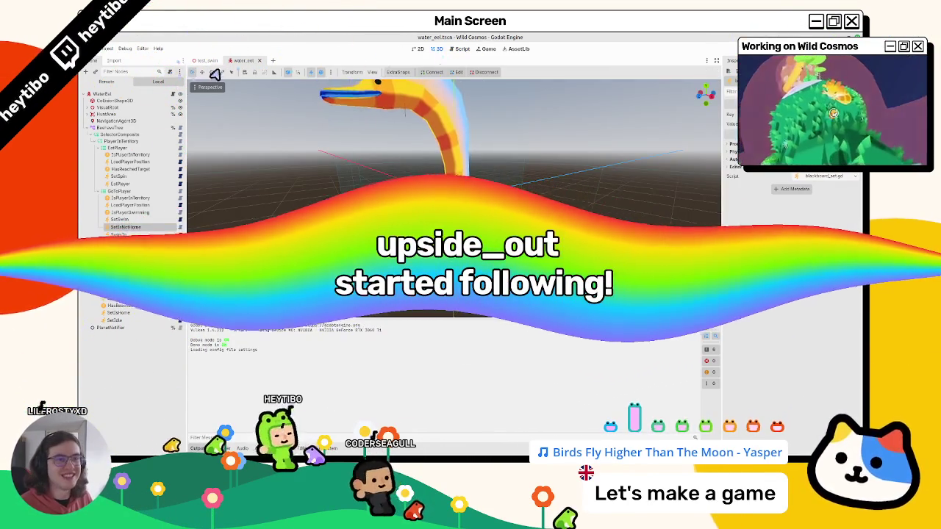
{"action": "left_click", "coordinate": [208, 61]}
{"action": "key", "text": "F6"}
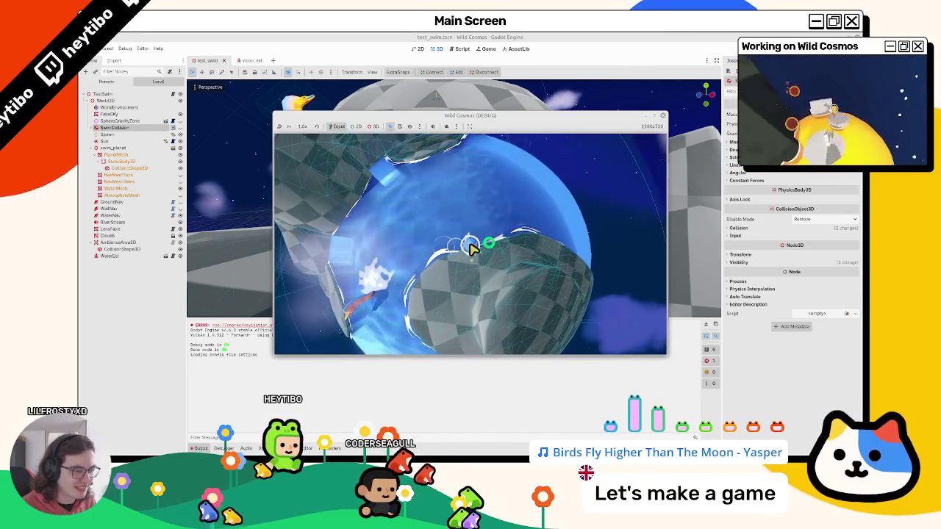
{"action": "left_click", "coordinate": [250, 61]}
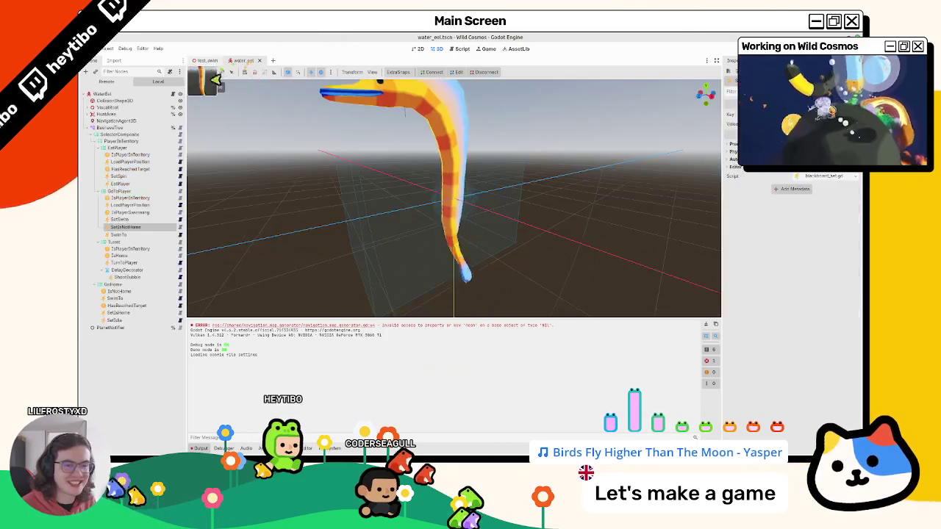
Inspect the HasReachedTarget, SetIsHome and SetSwim leaves, then clear the Output log
{"action": "left_click", "coordinate": [134, 307]}
{"action": "left_click", "coordinate": [128, 313]}
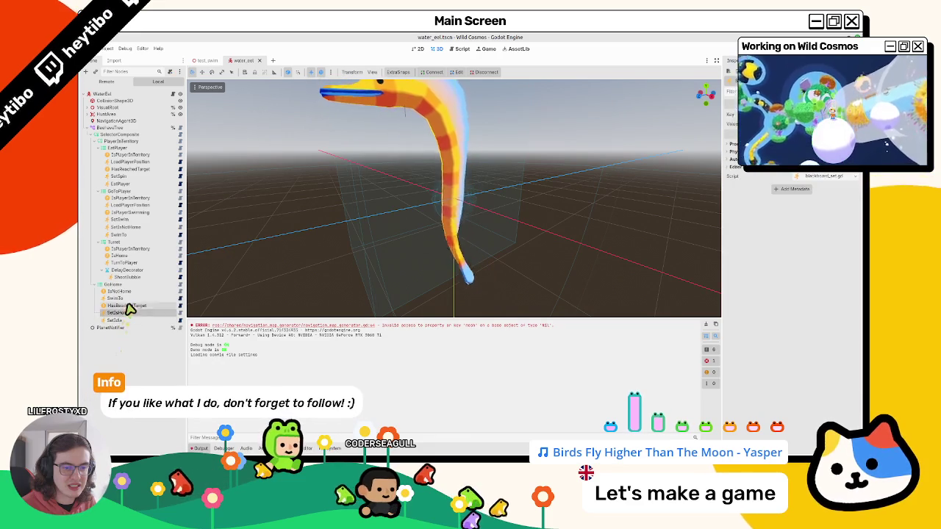
{"action": "left_click", "coordinate": [128, 305]}
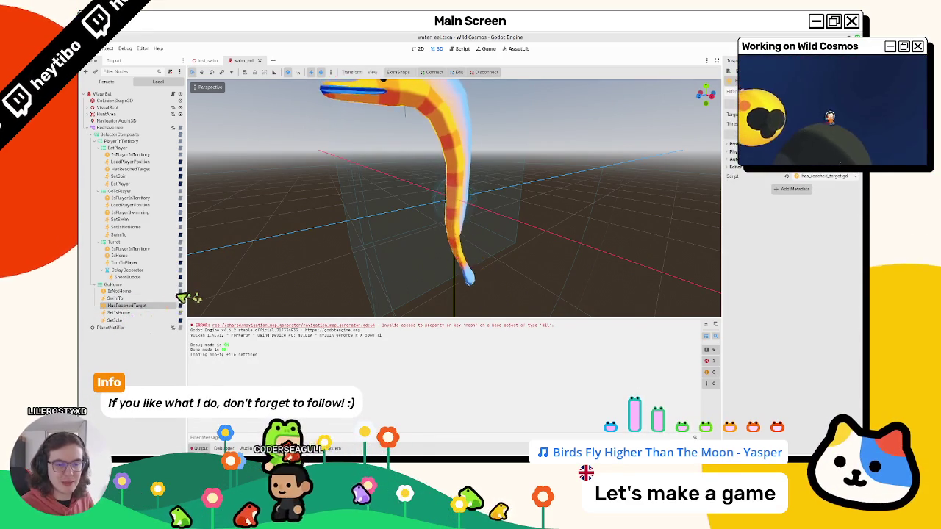
{"action": "left_click", "coordinate": [128, 170]}
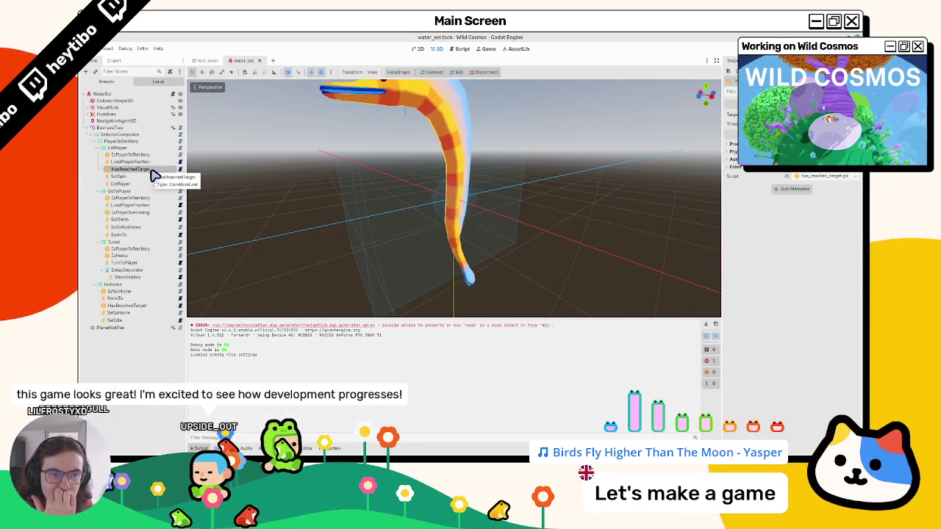
{"action": "left_click", "coordinate": [141, 220]}
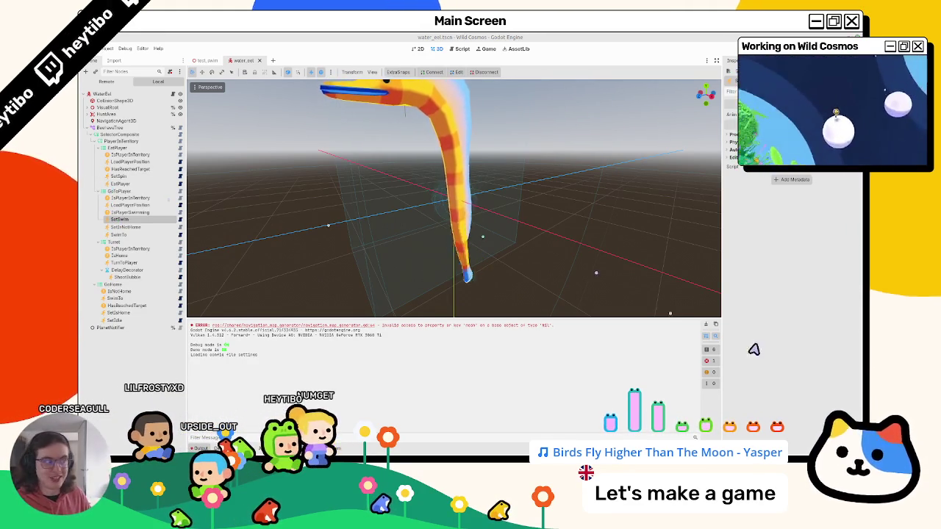
{"action": "left_click", "coordinate": [706, 326]}
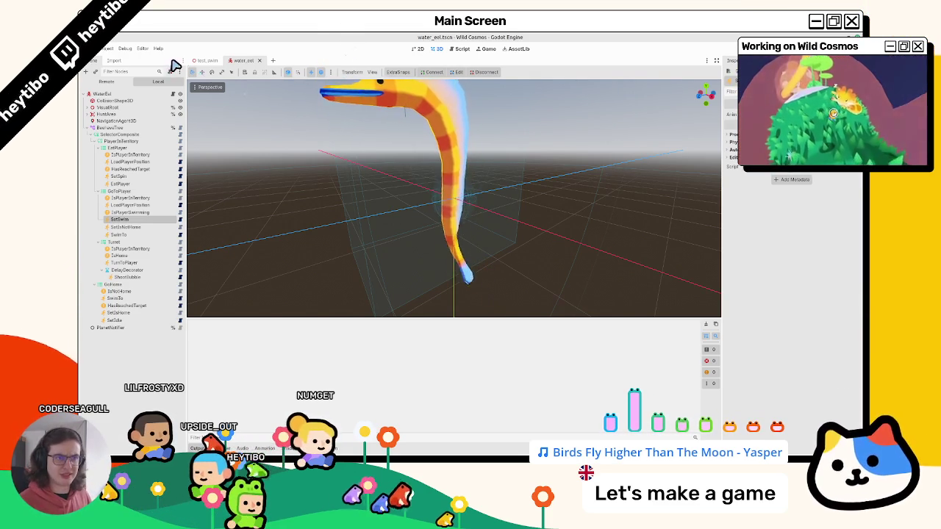
Run test_swim, then stop it and delete the HasReachedTarget leaf under GoHome
{"action": "left_click", "coordinate": [209, 61]}
{"action": "key", "text": "F6"}
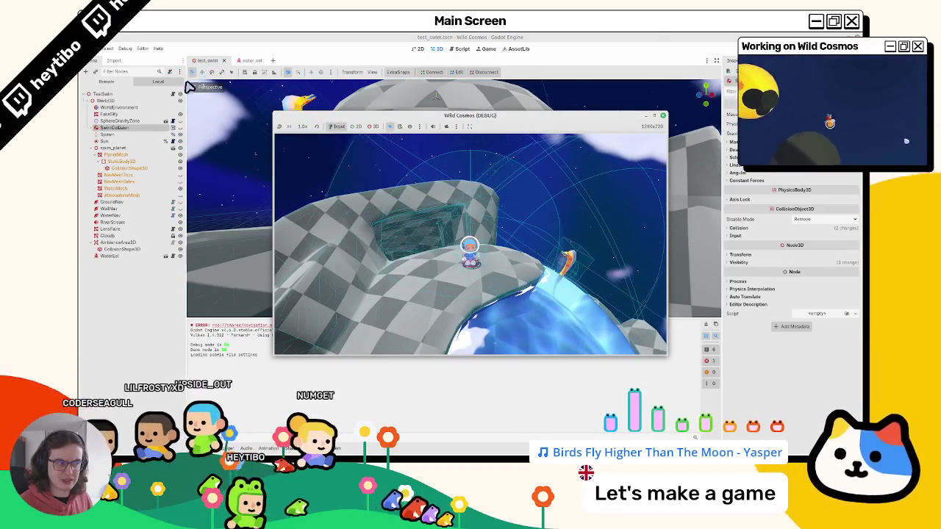
{"action": "left_click", "coordinate": [245, 62]}
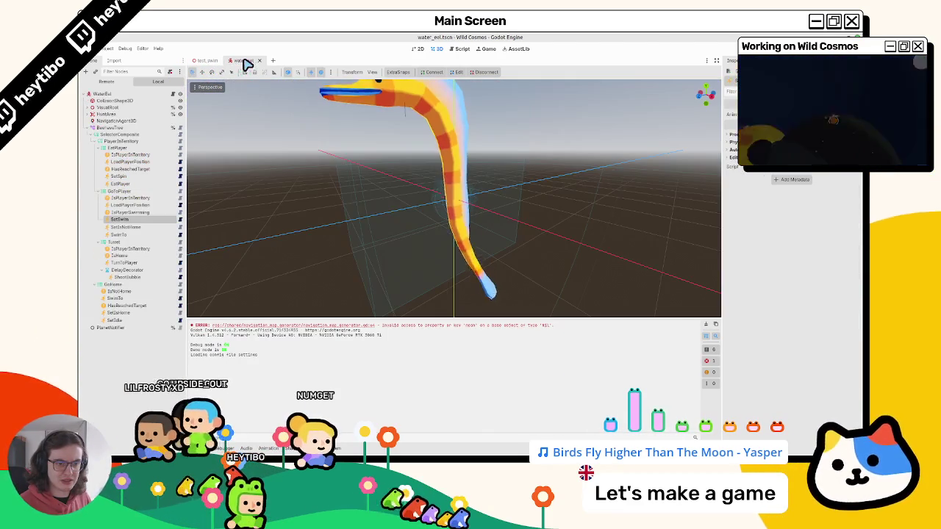
{"action": "left_click", "coordinate": [145, 306]}
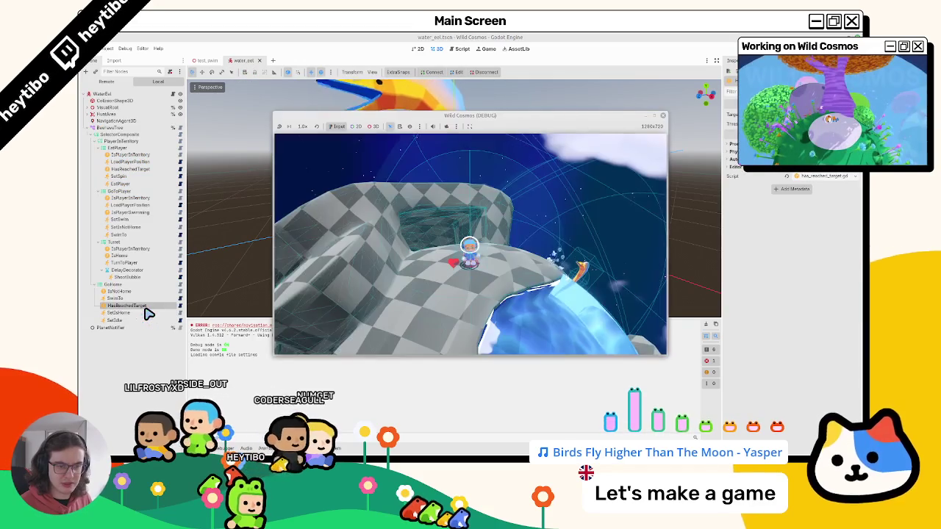
{"action": "left_click", "coordinate": [375, 126]}
{"action": "left_click", "coordinate": [378, 170]}
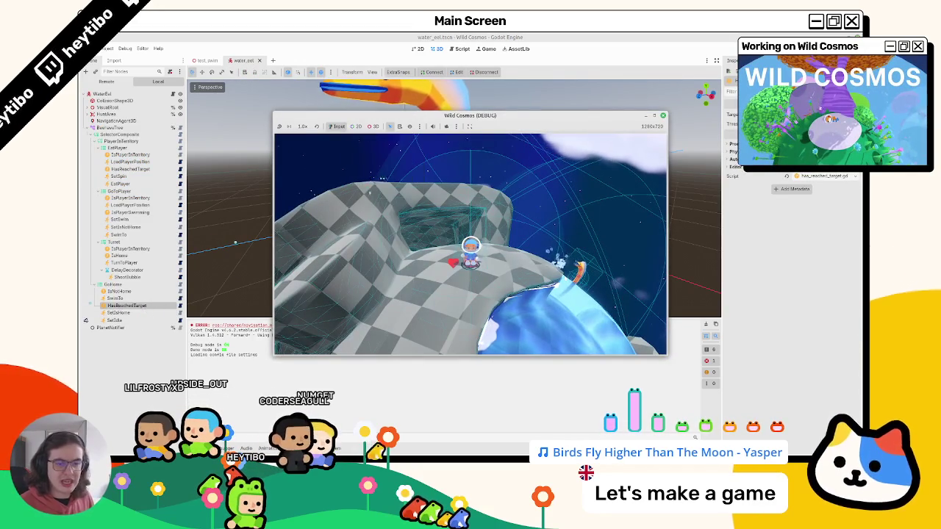
{"action": "key", "text": "F8"}
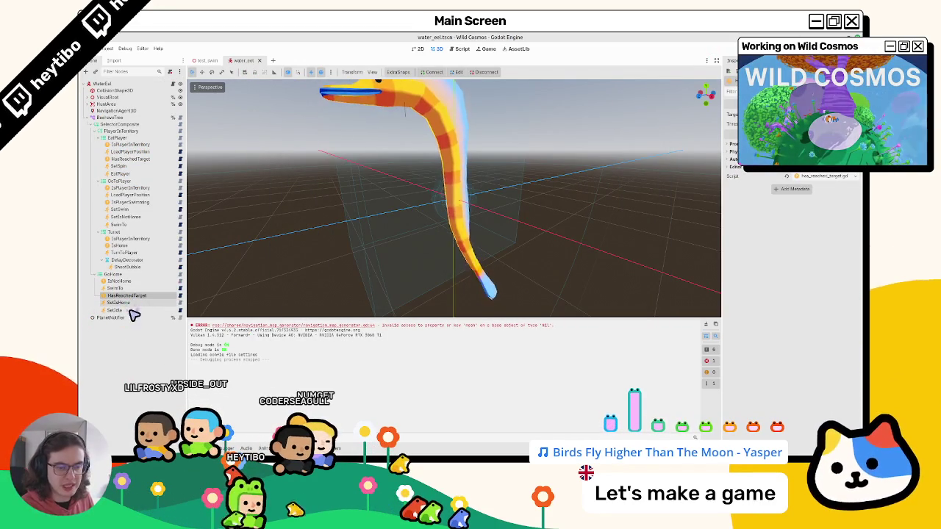
{"action": "key", "text": "Delete"}
{"action": "key", "text": "Return"}
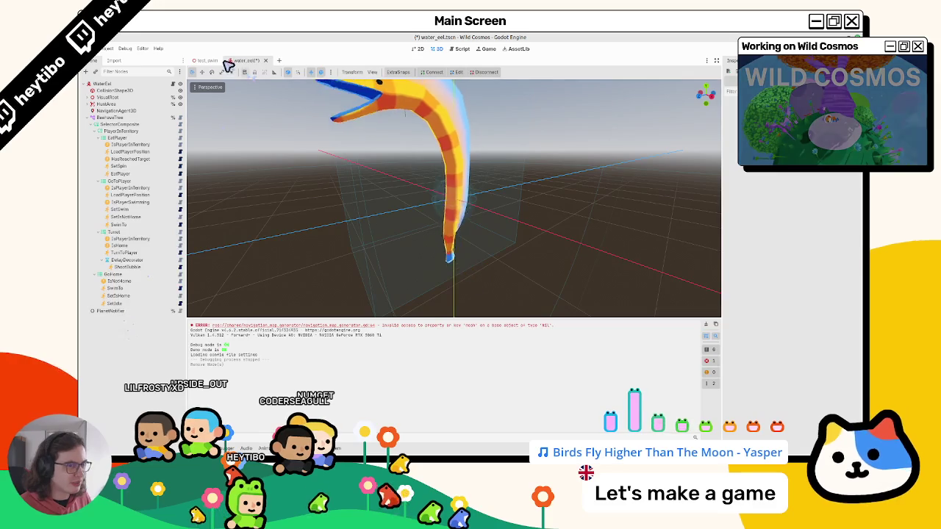
Rerun test_swim with the live Beehave behaviour-tree graph shown in a narrower window
{"action": "left_click", "coordinate": [206, 60]}
{"action": "key", "text": "F6"}
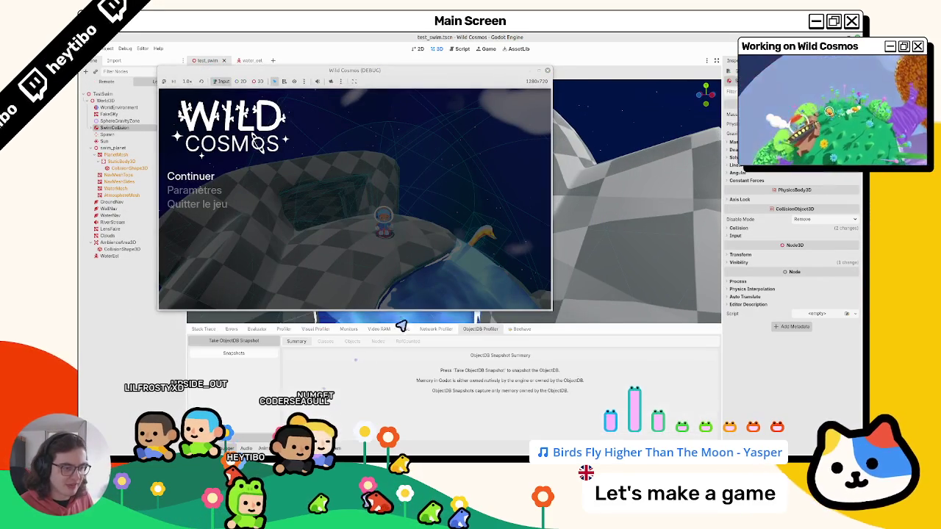
{"action": "left_click", "coordinate": [532, 330]}
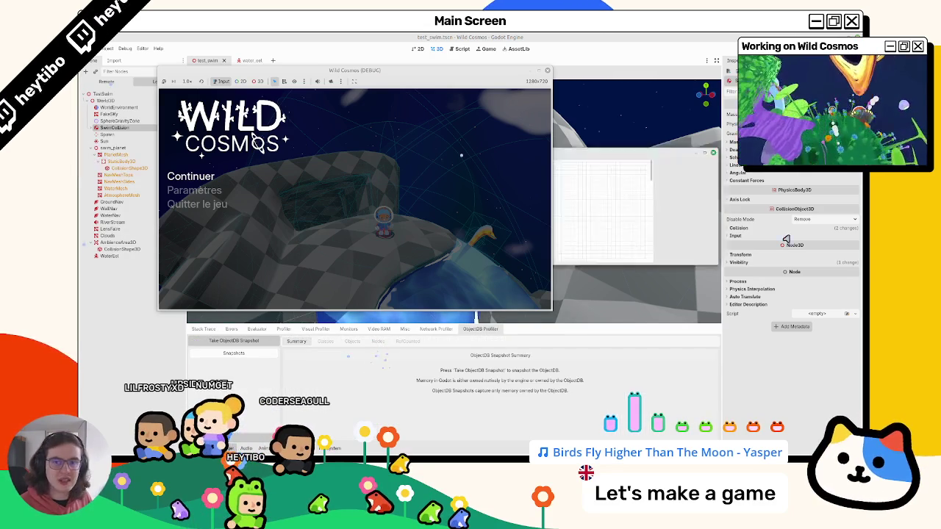
{"action": "left_click_drag", "start_coordinate": [469, 37], "coordinate": [564, 37]}
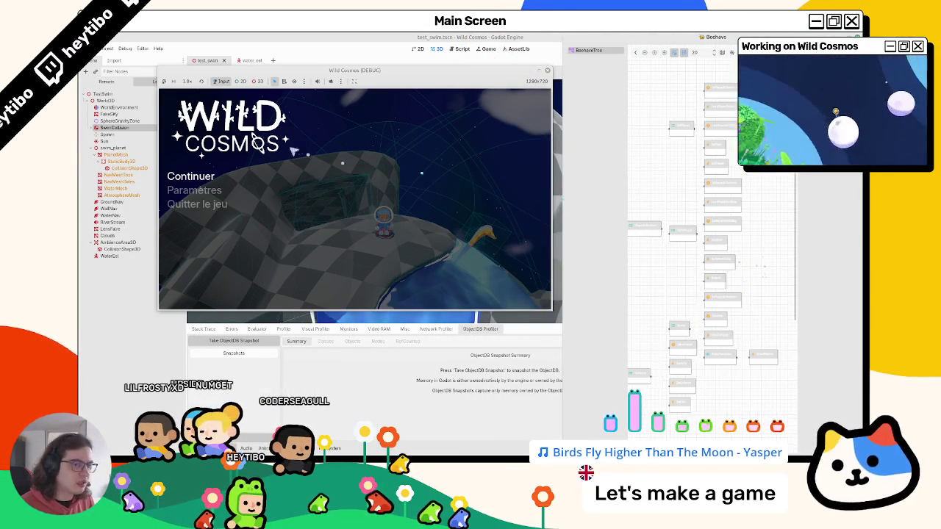
{"action": "key", "text": "Escape"}
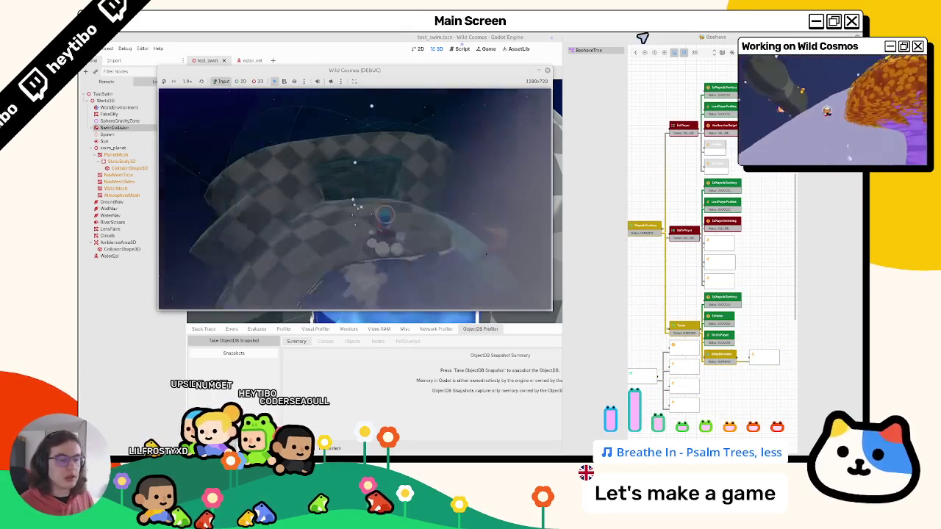
{"action": "left_click", "coordinate": [472, 46]}
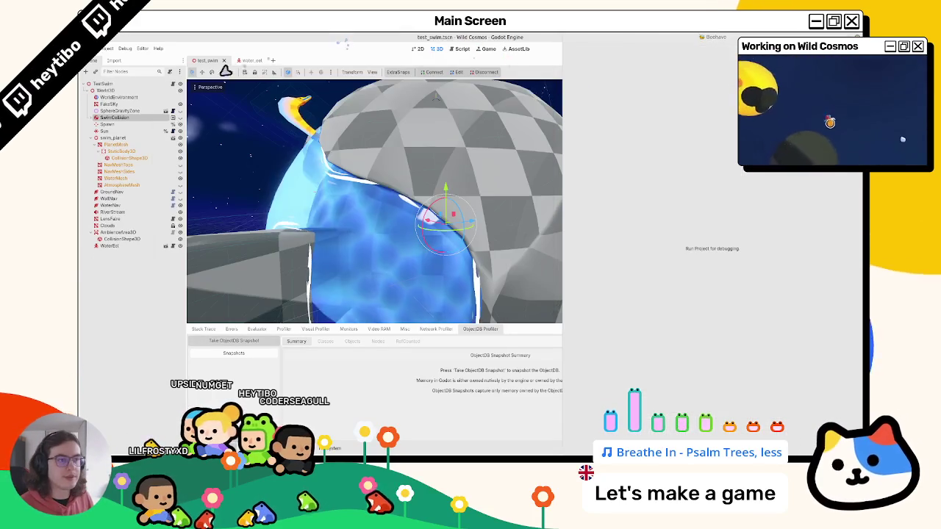
In water_eel, move IsPlayerInTerritory directly under PlayerInTerritory
{"action": "left_click", "coordinate": [242, 60]}
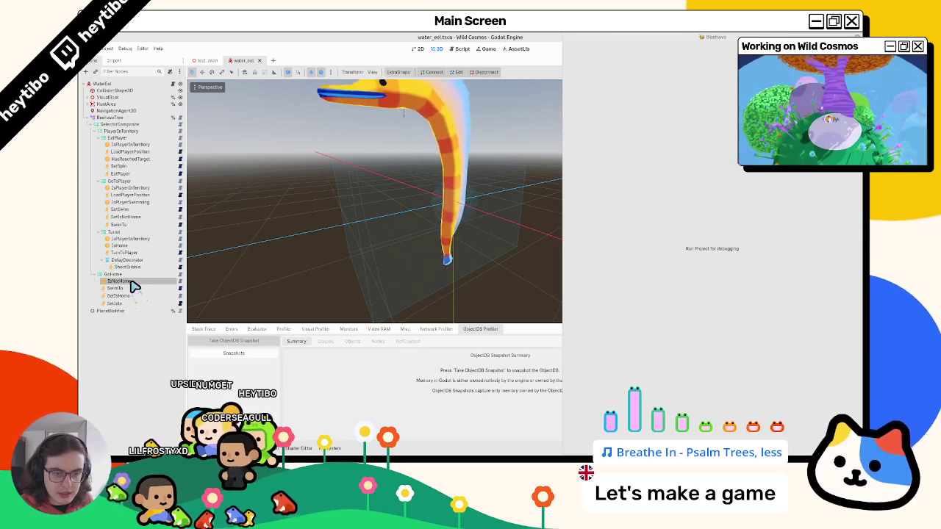
{"action": "left_click", "coordinate": [130, 240]}
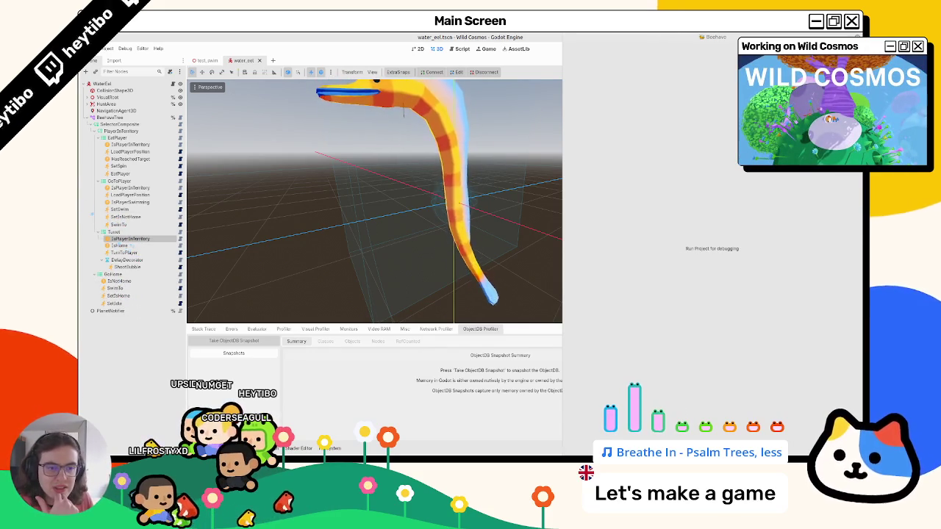
{"action": "left_click", "coordinate": [99, 138]}
{"action": "left_click", "coordinate": [100, 145]}
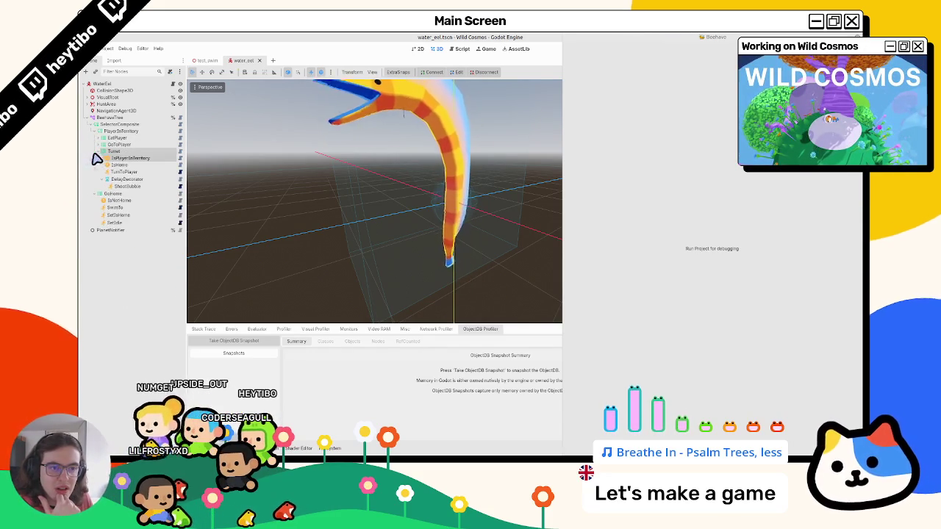
{"action": "left_click", "coordinate": [100, 145]}
{"action": "left_click", "coordinate": [99, 138]}
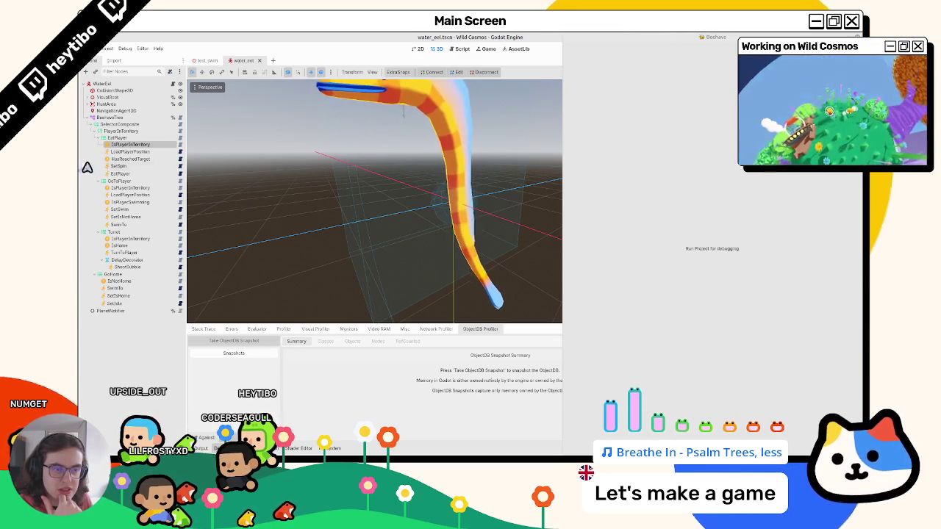
{"action": "left_click", "coordinate": [100, 139]}
{"action": "left_click", "coordinate": [102, 139]}
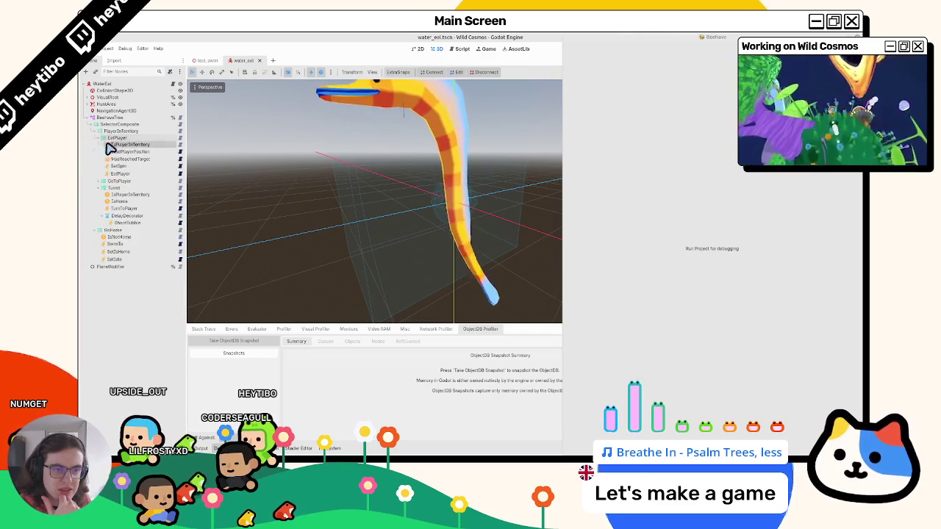
{"action": "left_click_drag", "start_coordinate": [118, 141], "coordinate": [110, 141]}
Delete the redundant IsPlayerInTerritory leaf from the Turret branch
{"action": "left_click", "coordinate": [105, 151]}
{"action": "left_click", "coordinate": [103, 157]}
{"action": "left_click", "coordinate": [100, 202]}
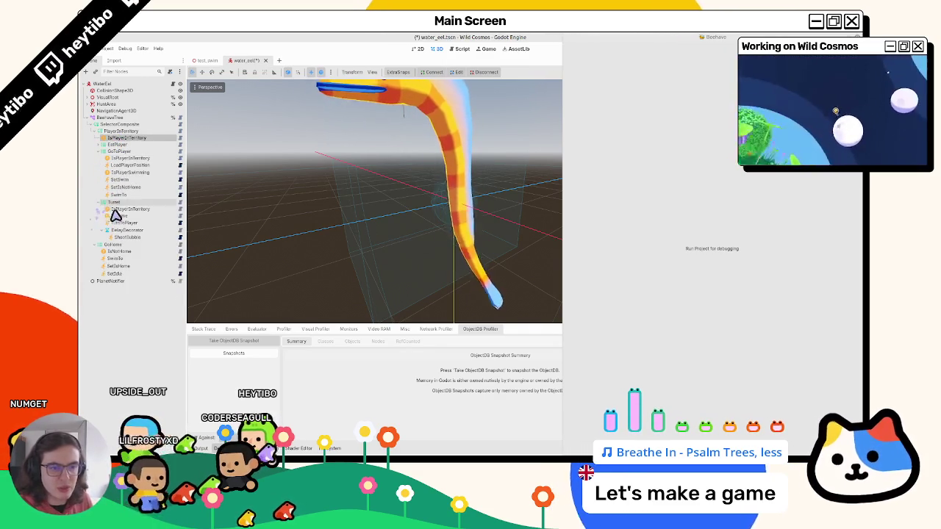
{"action": "left_click", "coordinate": [118, 209]}
{"action": "key", "text": "Delete"}
{"action": "key", "text": "Return"}
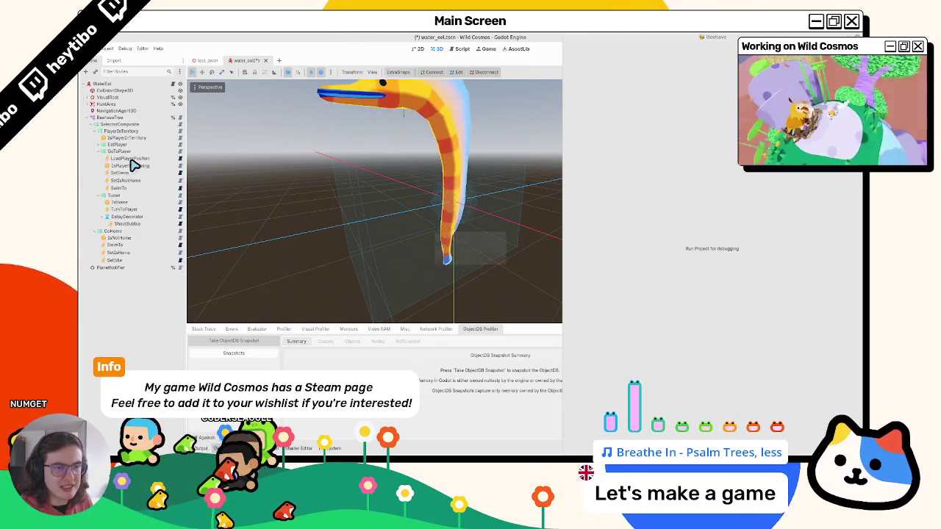
{"action": "left_click", "coordinate": [103, 151]}
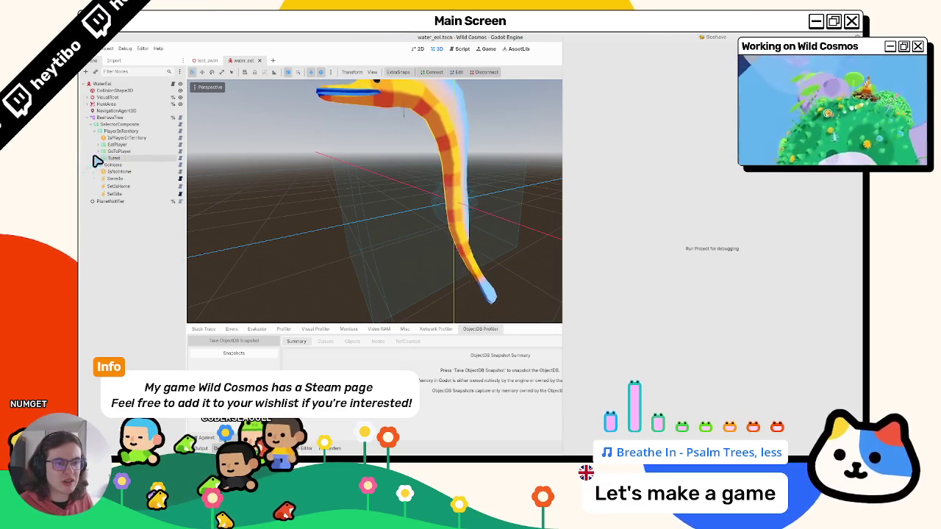
{"action": "left_click", "coordinate": [101, 145]}
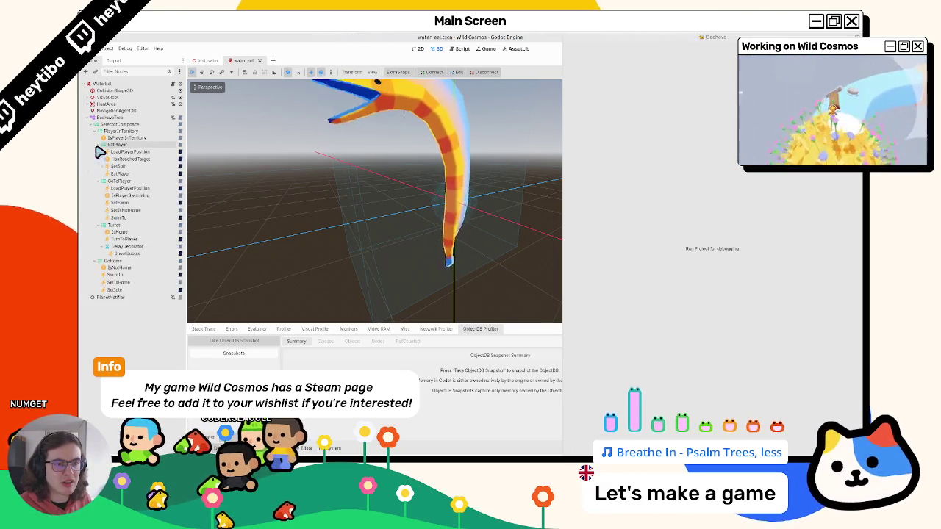
Play-test test_swim with the game window moved left, then return to water_eel's PlayerInTerritory
{"action": "left_click", "coordinate": [212, 59]}
{"action": "key", "text": "F6"}
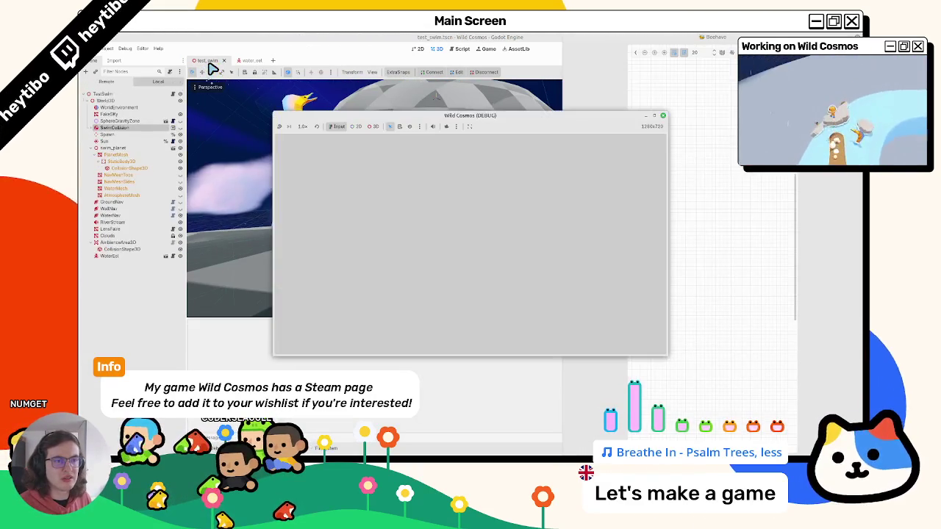
{"action": "right_click", "coordinate": [450, 118]}
{"action": "key", "text": "Escape"}
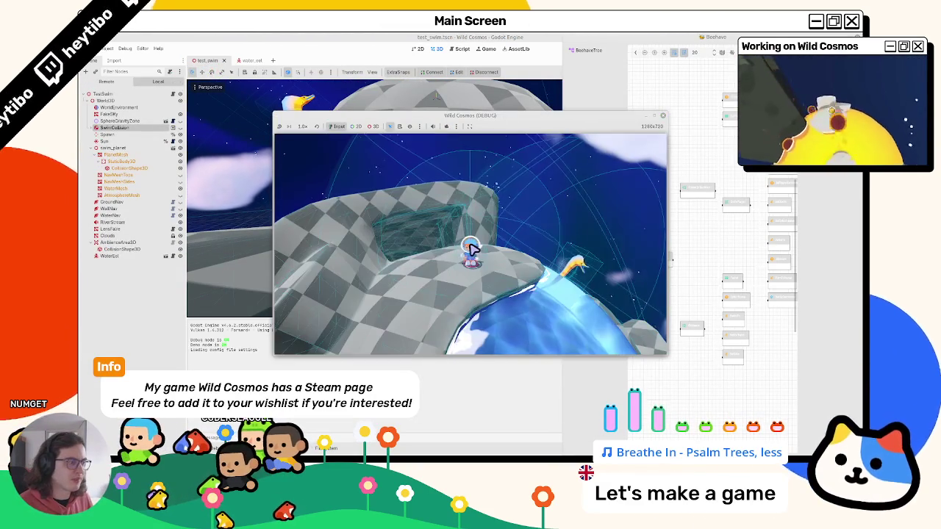
{"action": "left_click_drag", "start_coordinate": [458, 128], "coordinate": [276, 142]}
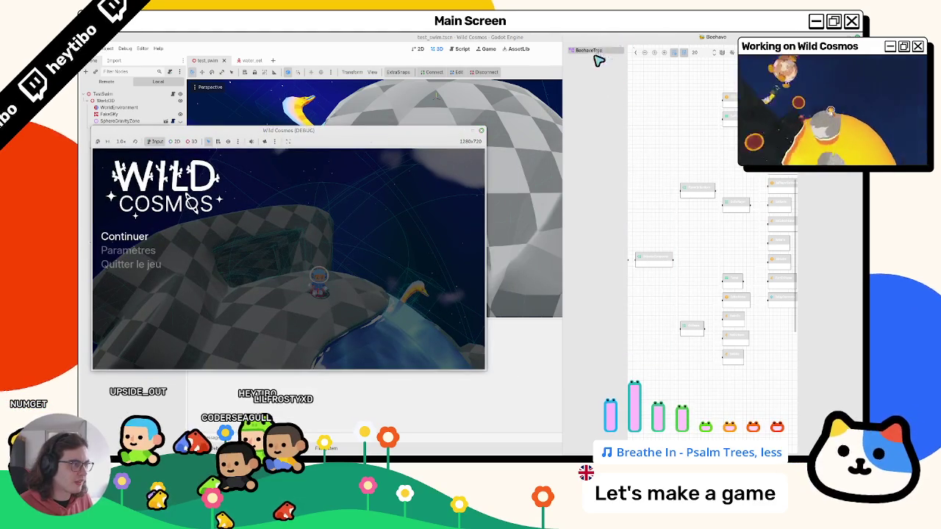
{"action": "key", "text": "Escape"}
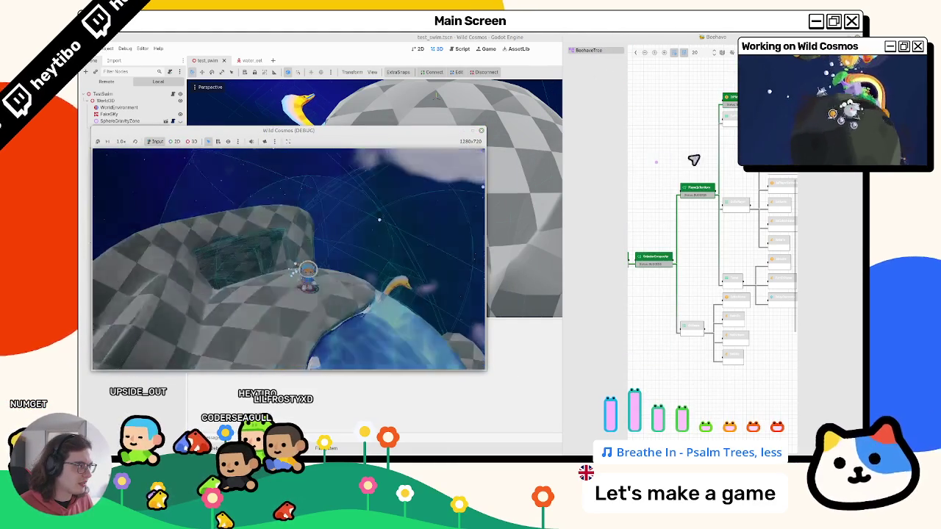
{"action": "key", "text": "Escape"}
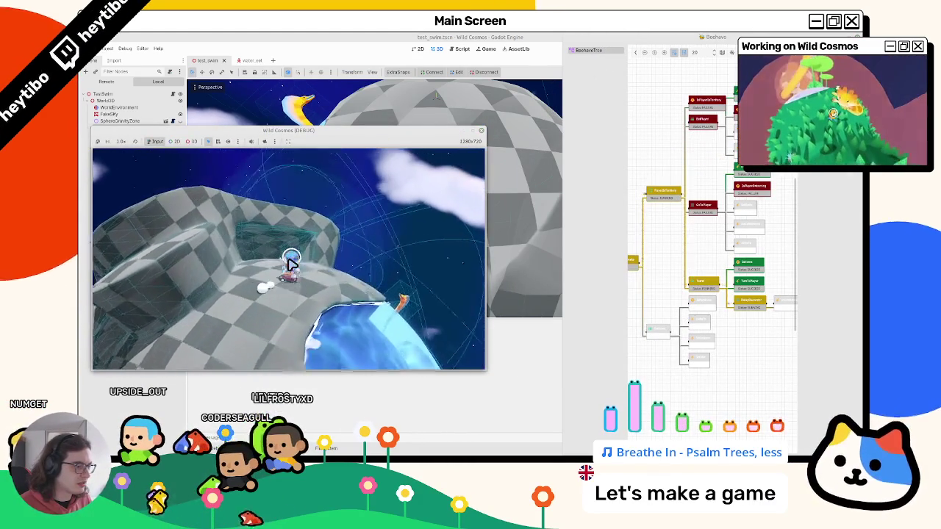
{"action": "key", "text": "Escape"}
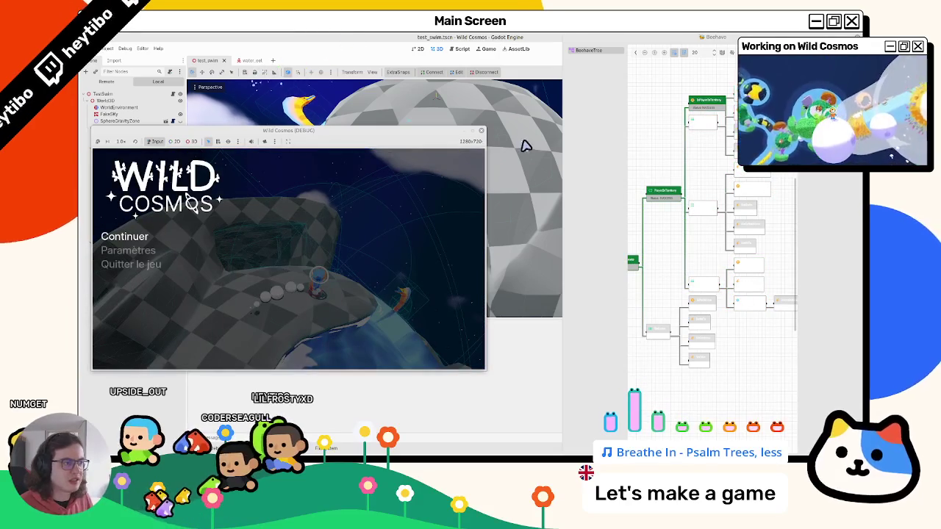
{"action": "left_click", "coordinate": [482, 133]}
{"action": "left_click", "coordinate": [248, 60]}
{"action": "left_click", "coordinate": [118, 131]}
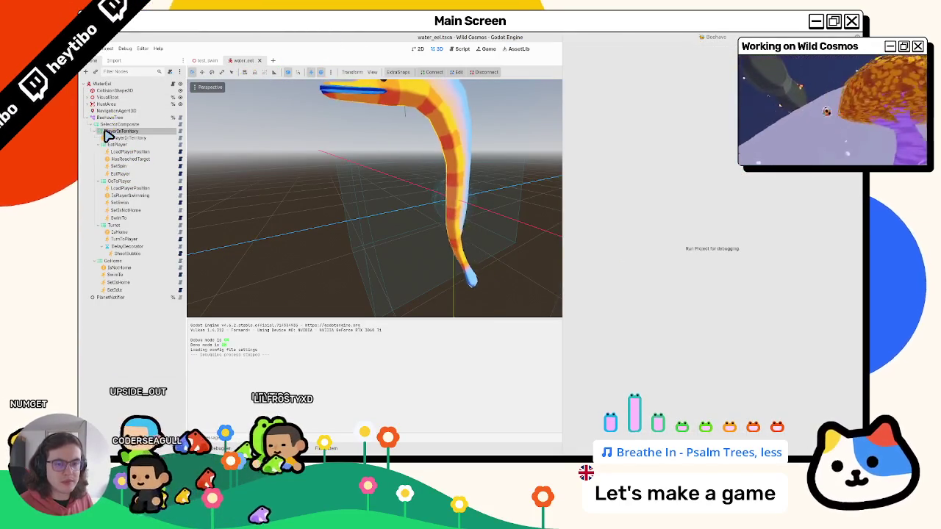
Add an InverterDecorator node and move it into the PlayerInTerritory branch
{"action": "key", "text": "ctrl+a"}
{"action": "type", "text": "inverter"}
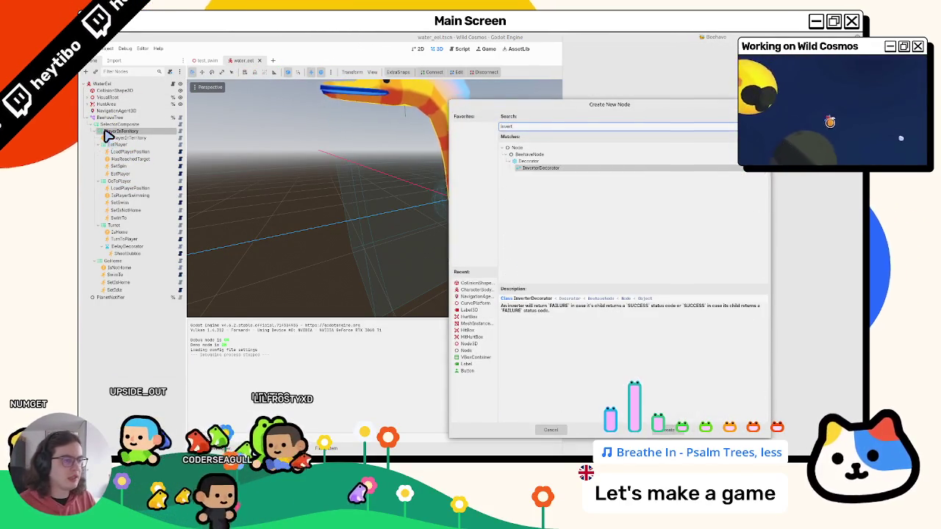
{"action": "key", "text": "Return"}
{"action": "left_click_drag", "start_coordinate": [121, 261], "coordinate": [125, 142]}
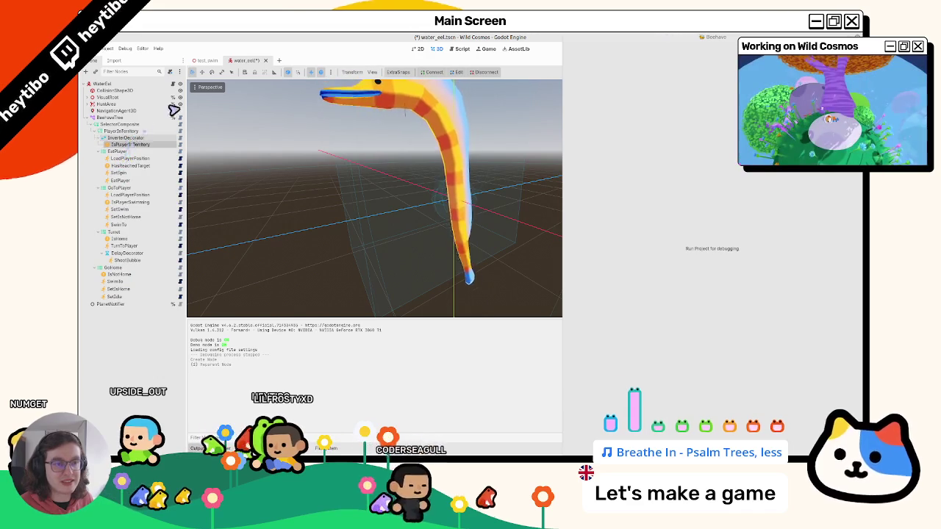
Play-test with the game window always on top and the Beehave graph detached, then stop
{"action": "left_click", "coordinate": [209, 61]}
{"action": "right_click", "coordinate": [452, 118]}
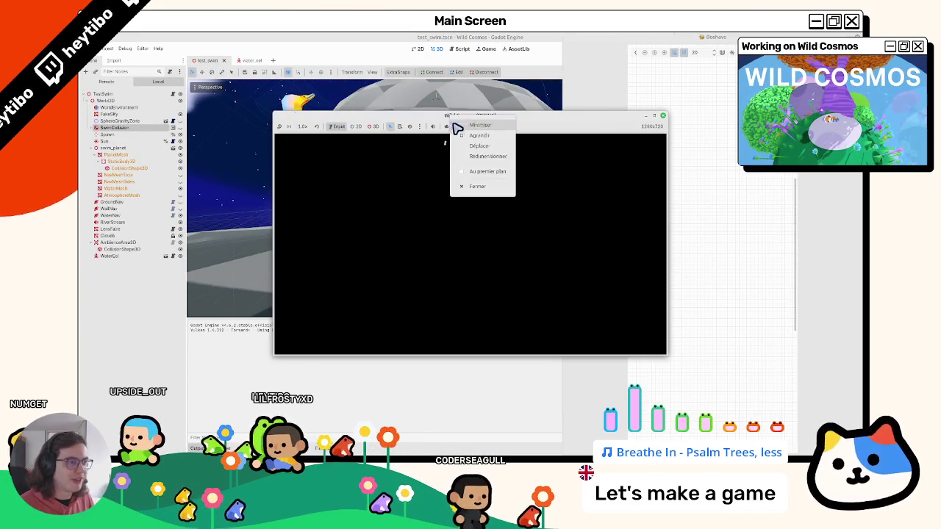
{"action": "left_click", "coordinate": [479, 170]}
{"action": "left_click_drag", "start_coordinate": [471, 116], "coordinate": [338, 92]}
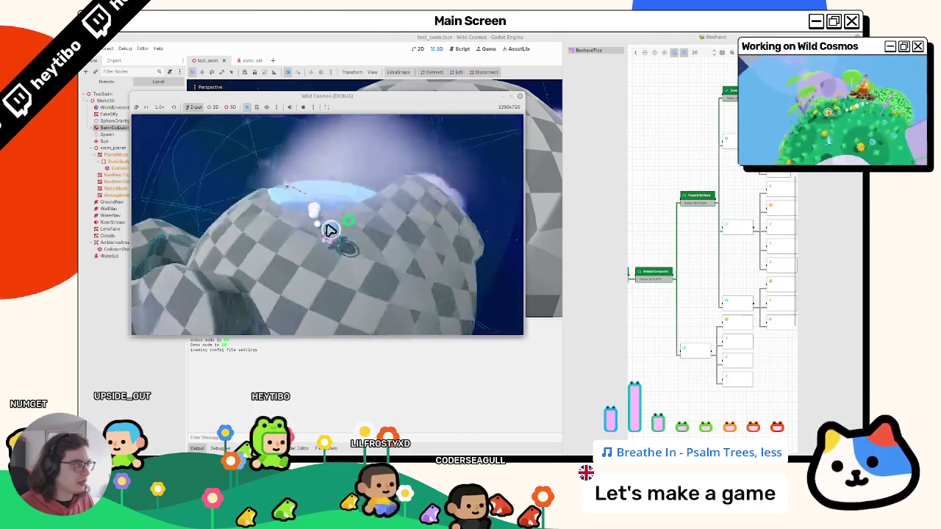
{"action": "key", "text": "Escape"}
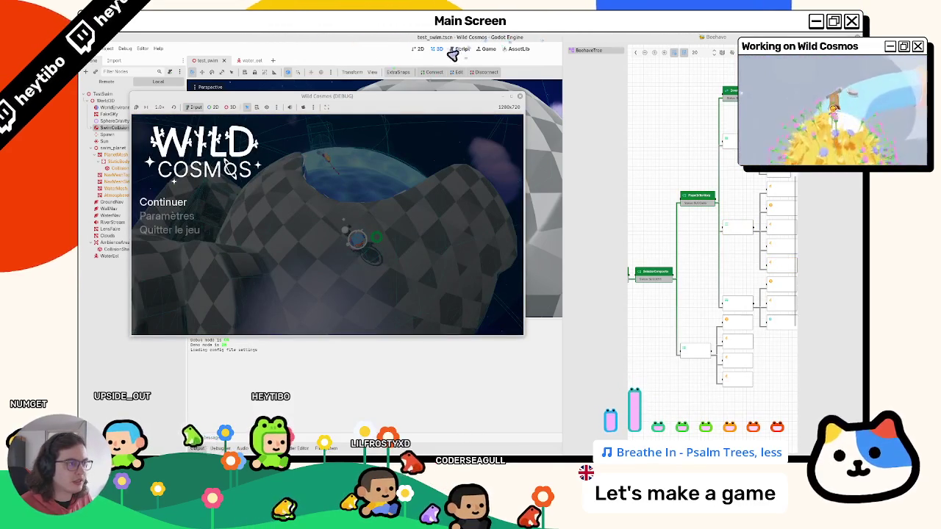
{"action": "left_click", "coordinate": [463, 49]}
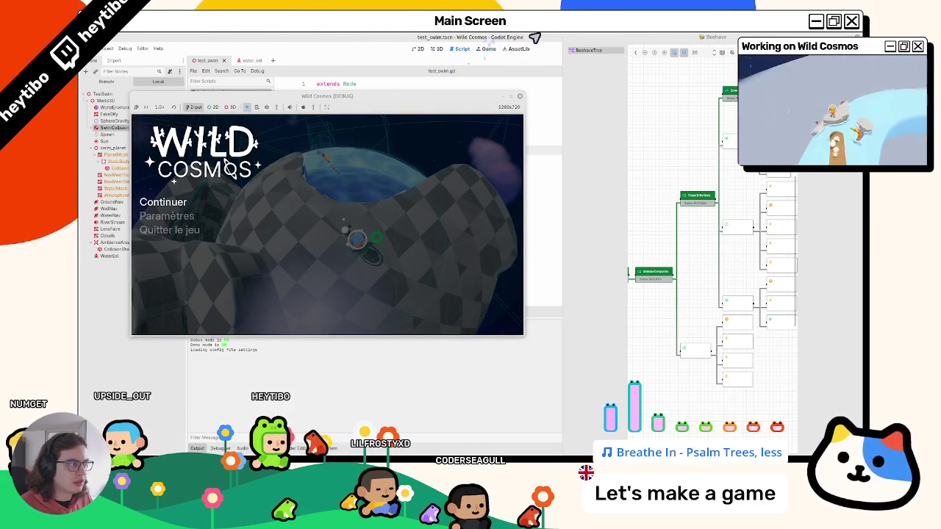
{"action": "left_click_drag", "start_coordinate": [779, 37], "coordinate": [703, 93]}
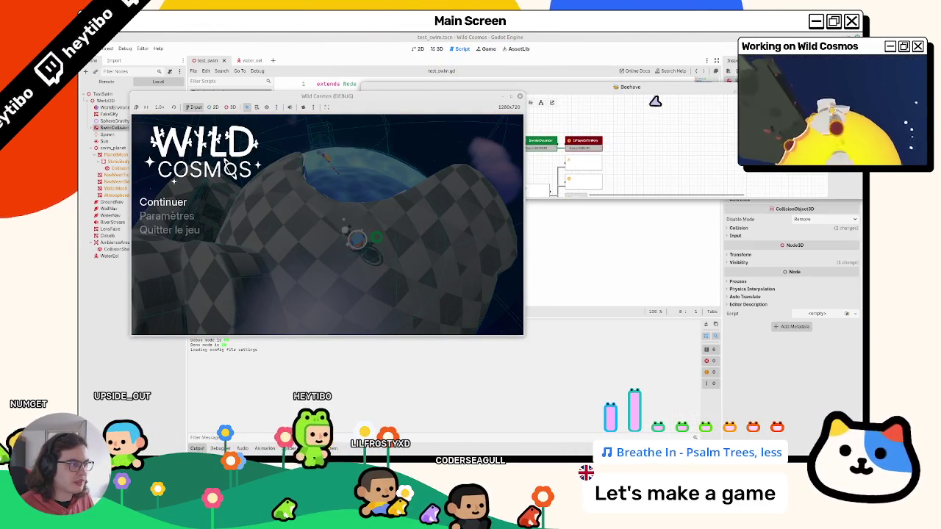
{"action": "left_click_drag", "start_coordinate": [616, 100], "coordinate": [747, 165]}
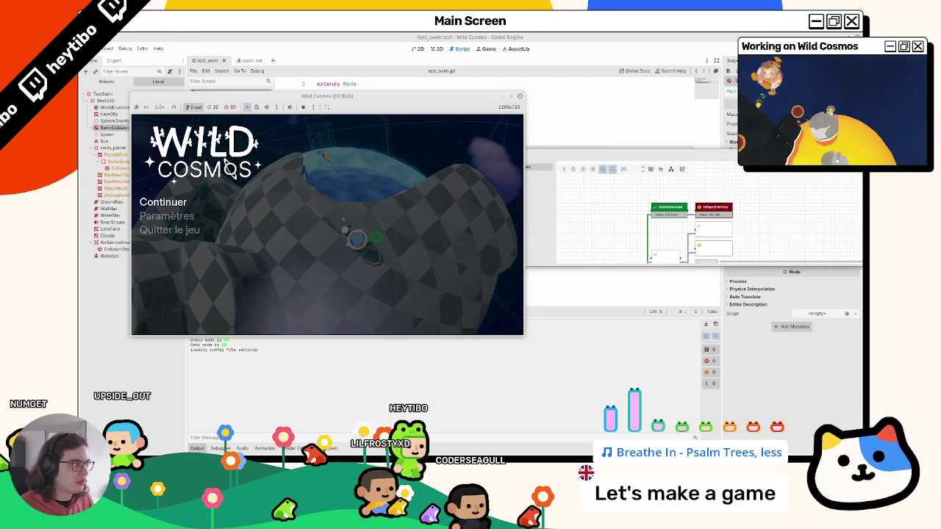
{"action": "key", "text": "F8"}
Return to the eel's 3D view and collapse the PlayerInTerritory branch
{"action": "left_click", "coordinate": [243, 61]}
{"action": "left_click", "coordinate": [437, 50]}
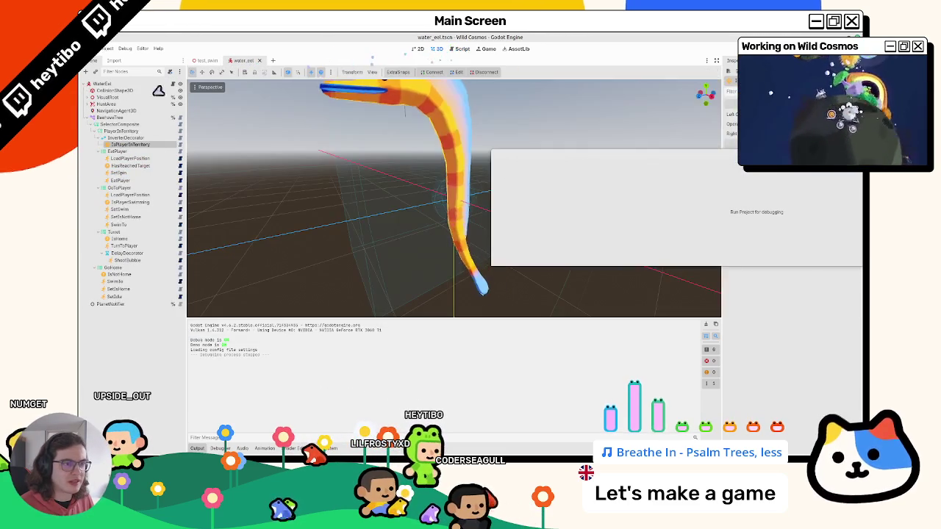
{"action": "left_click", "coordinate": [91, 132]}
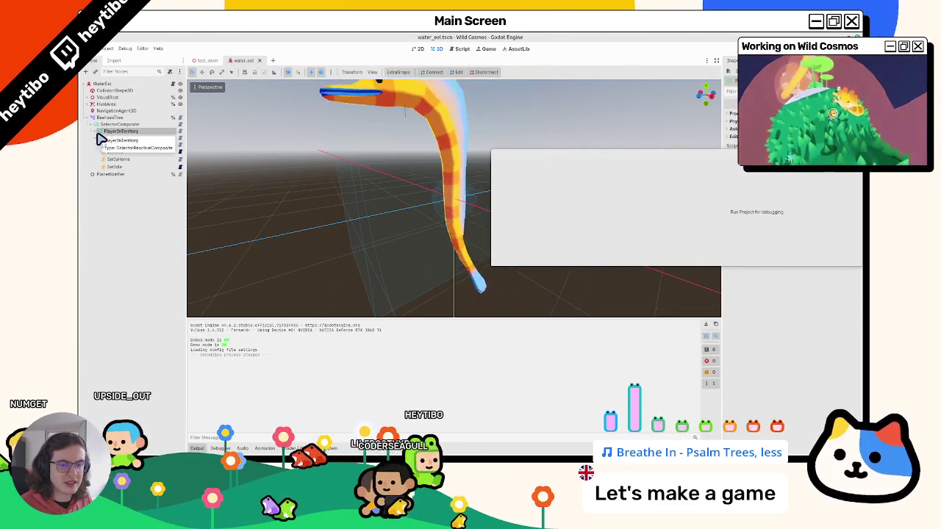
{"action": "right_click", "coordinate": [117, 132]}
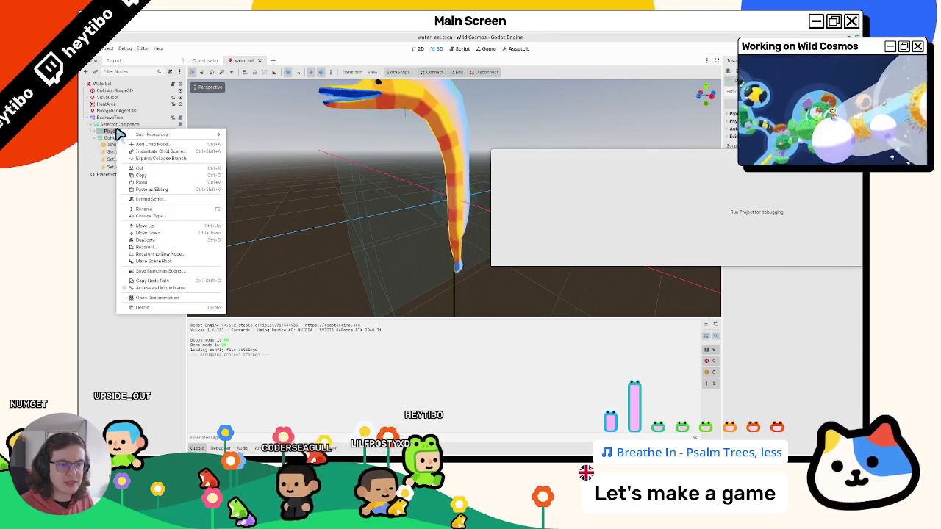
Search 'reactiveselecto' in Change Type and compare SelectorReactiveComposite with SelectorComposite descriptions
{"action": "left_click", "coordinate": [147, 216]}
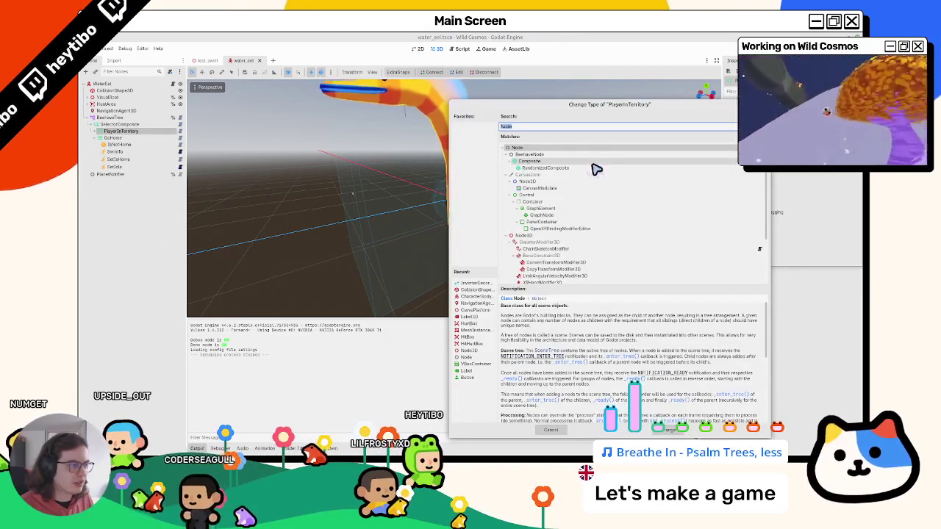
{"action": "type", "text": "reactiveco"}
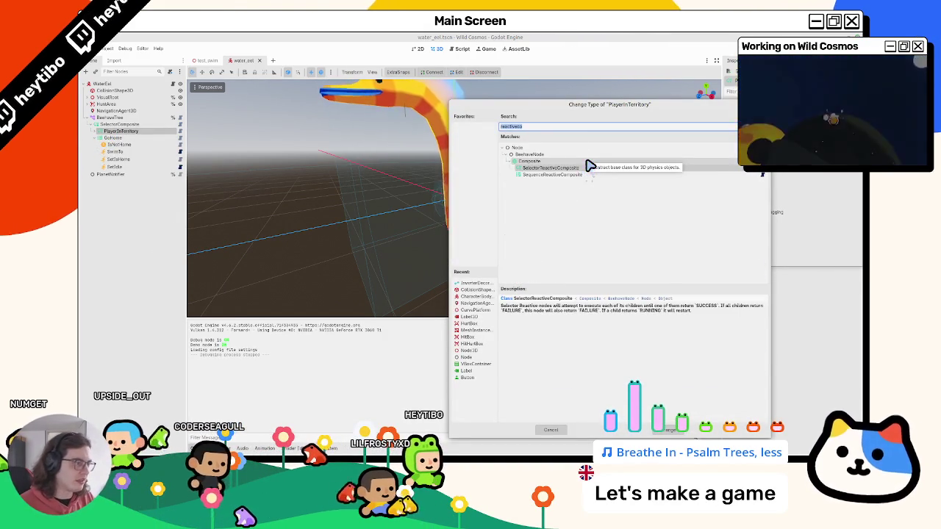
{"action": "type", "text": "selector"}
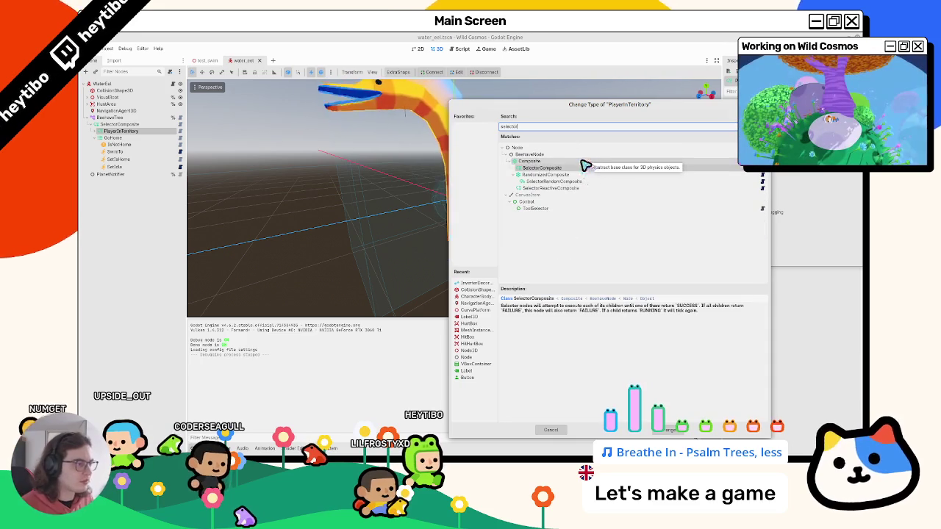
{"action": "left_click", "coordinate": [535, 188]}
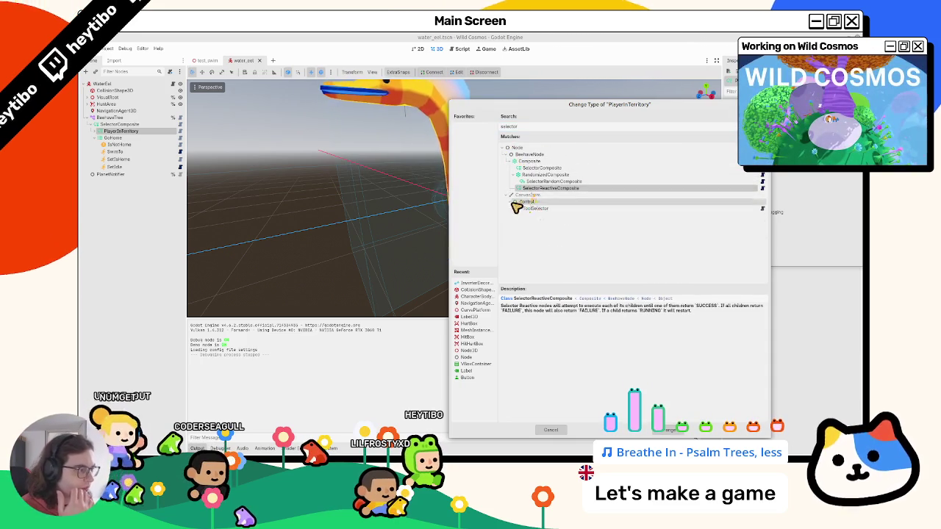
{"action": "left_click", "coordinate": [537, 169]}
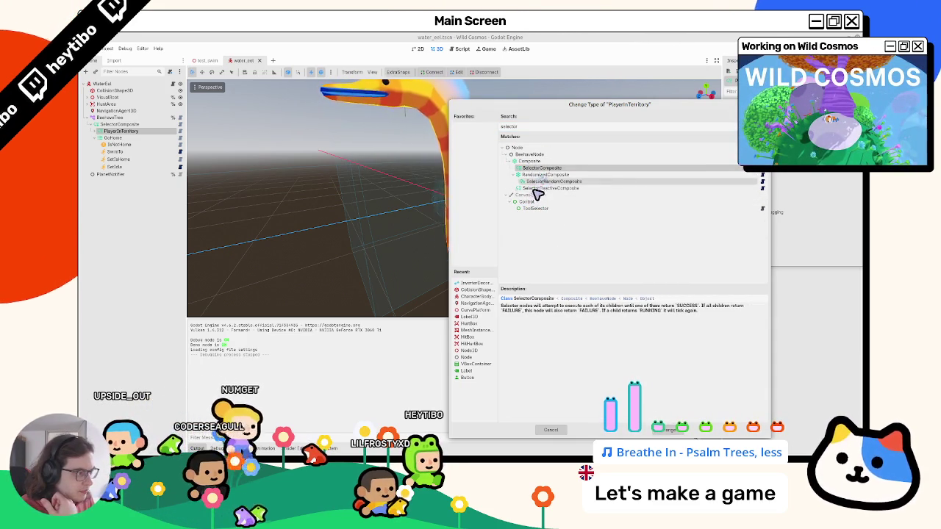
{"action": "left_click", "coordinate": [530, 189]}
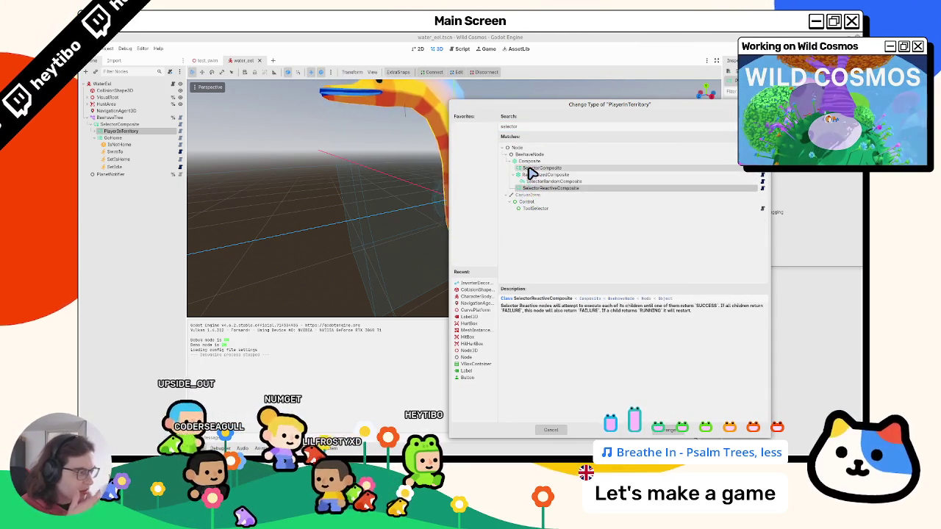
{"action": "left_click", "coordinate": [528, 167]}
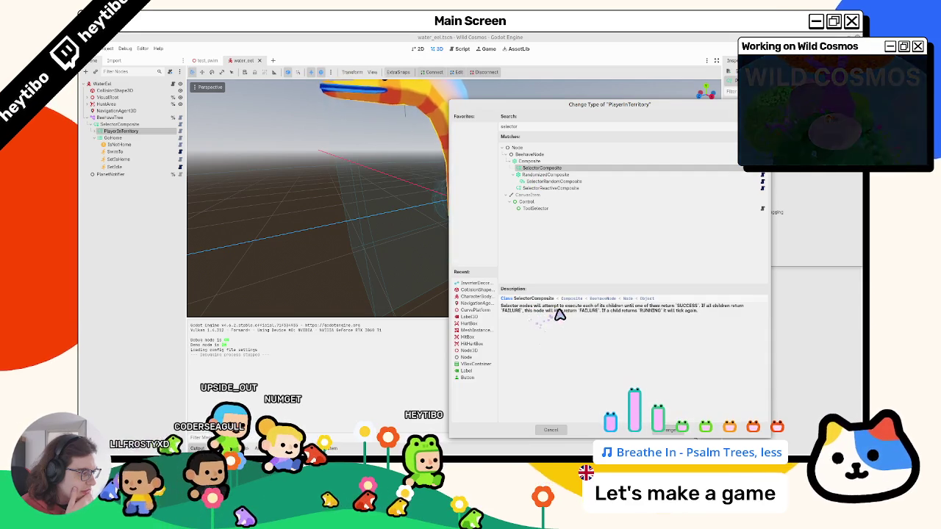
{"action": "mouse_move", "coordinate": [609, 322]}
{"action": "left_mouse_down"}
{"action": "mouse_move", "coordinate": [671, 322]}
{"action": "mouse_move", "coordinate": [682, 309]}
{"action": "mouse_move", "coordinate": [650, 319]}
{"action": "left_mouse_up"}
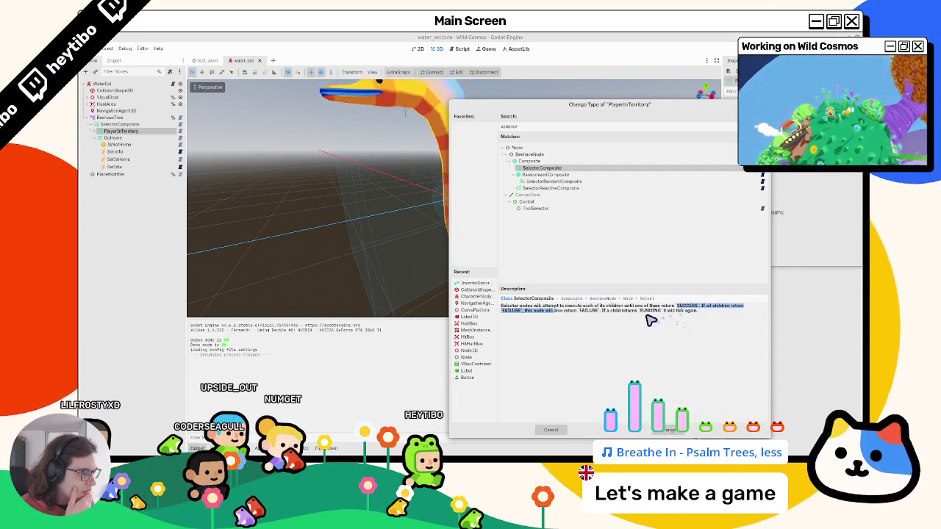
Choose SelectorReactiveComposite as PlayerInTerritory's new type and confirm it
{"action": "left_click", "coordinate": [558, 192]}
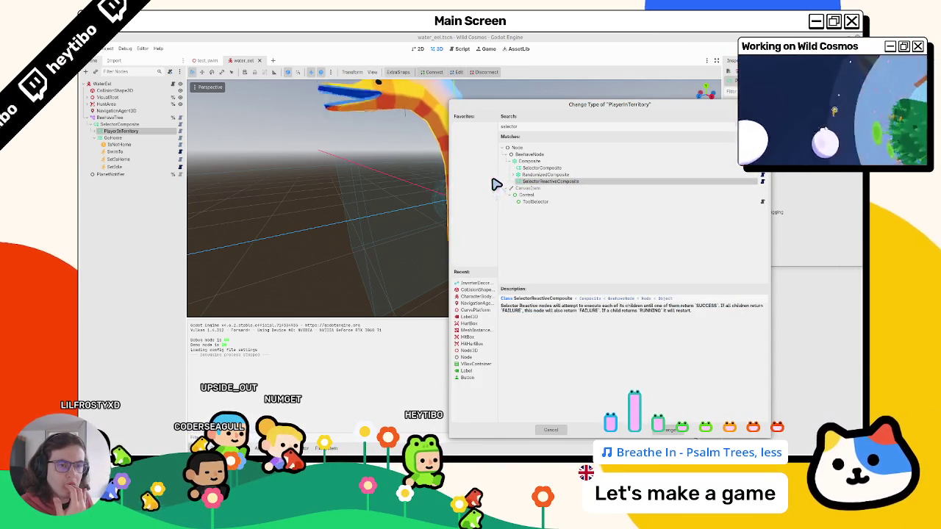
{"action": "left_click", "coordinate": [526, 169]}
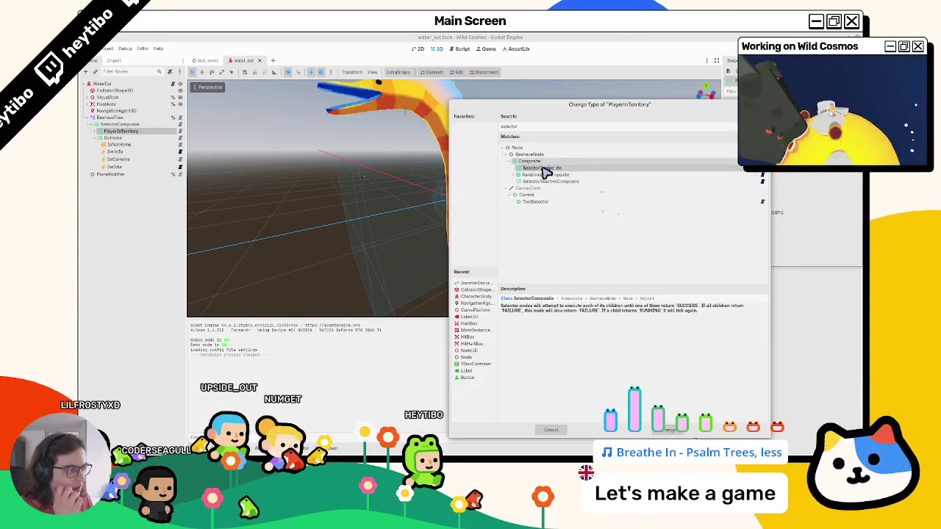
{"action": "left_click", "coordinate": [555, 183]}
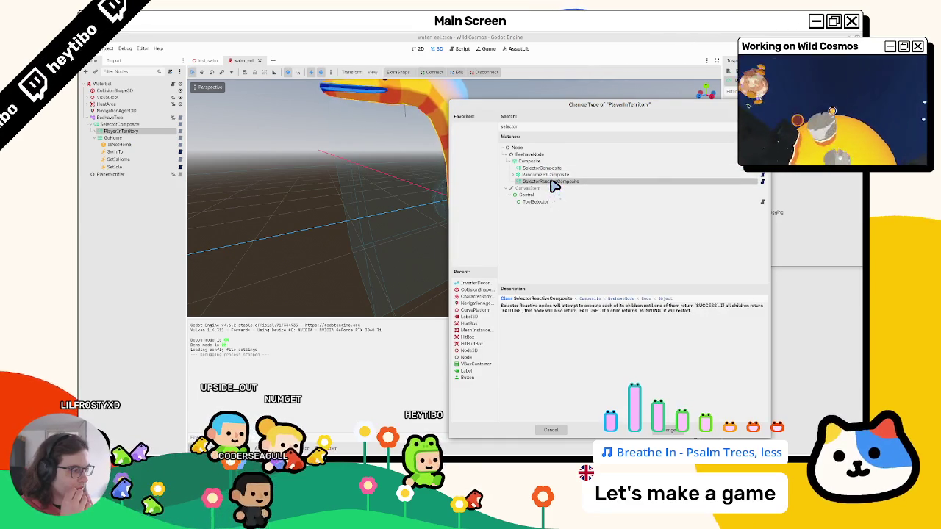
{"action": "key", "text": "Up"}
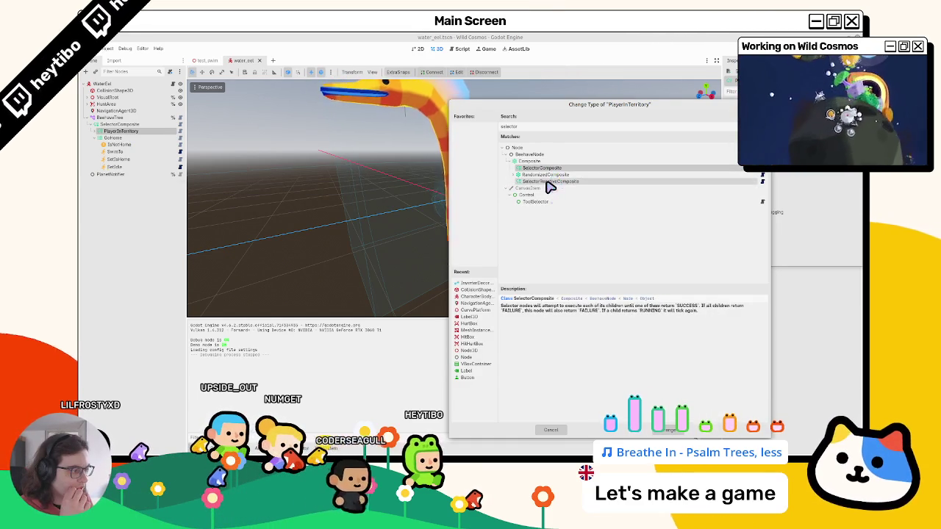
{"action": "left_click", "coordinate": [548, 183]}
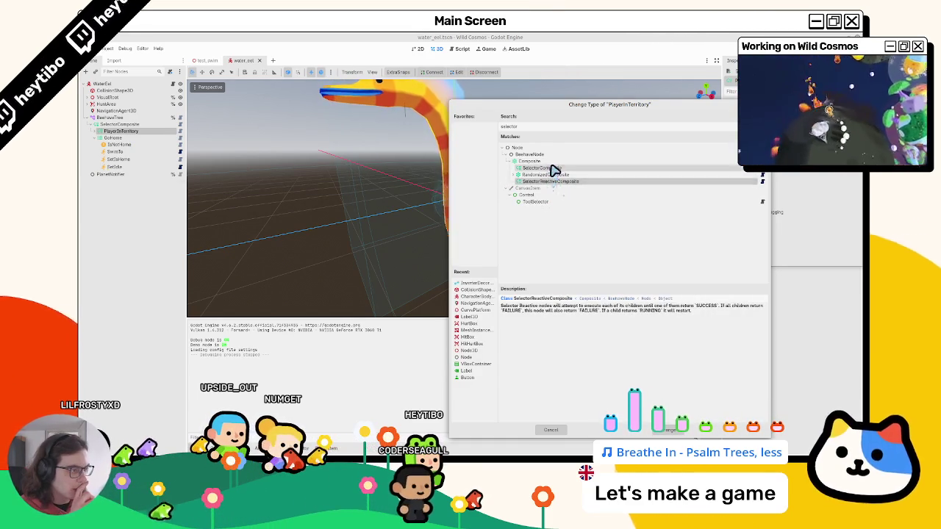
{"action": "left_click", "coordinate": [552, 169]}
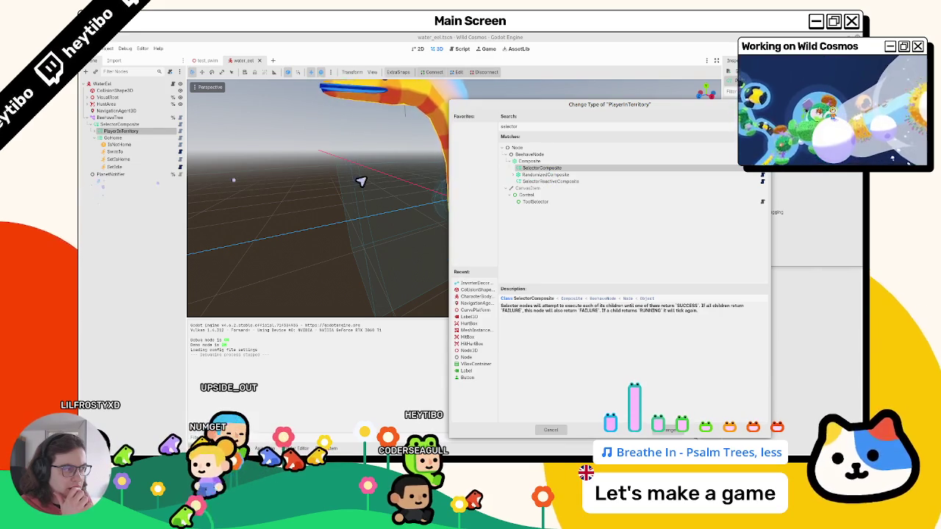
{"action": "left_click", "coordinate": [540, 182]}
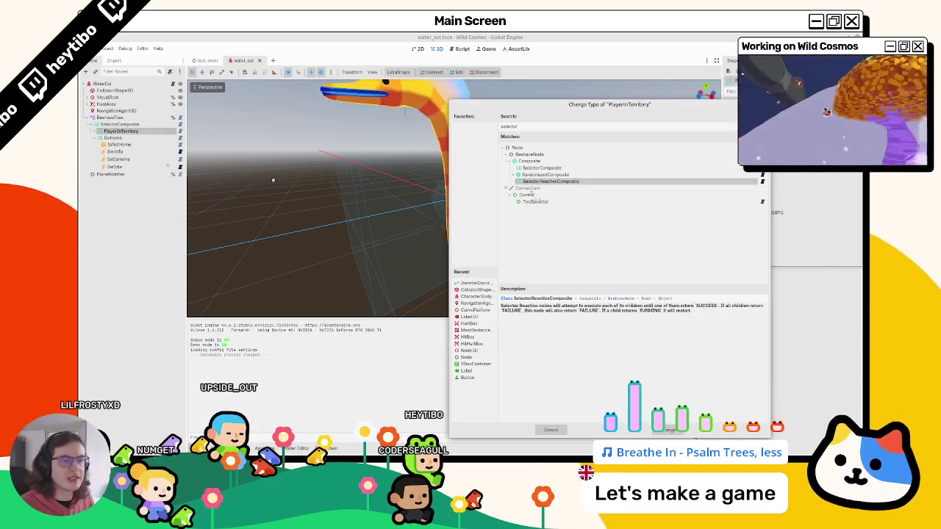
{"action": "key", "text": "Return"}
{"action": "left_click", "coordinate": [94, 138]}
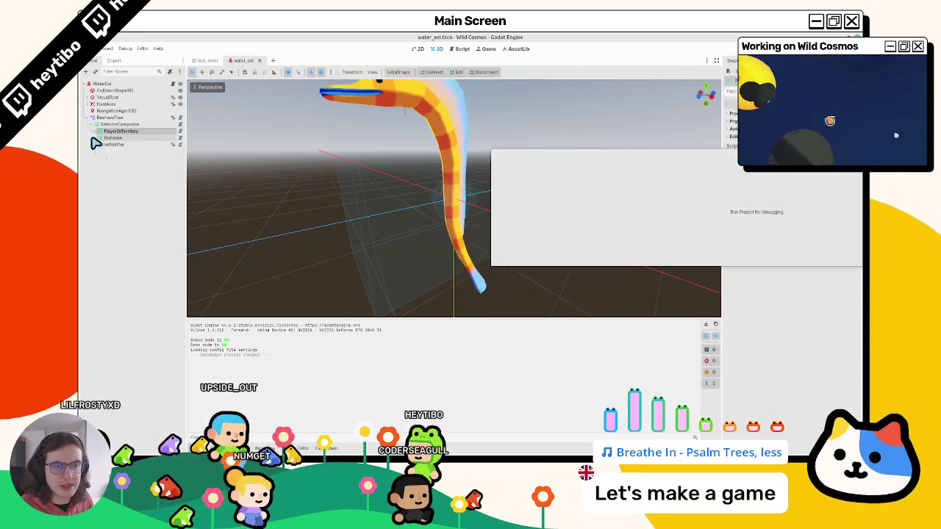
Run a quick test_swim session with the game window kept on top, then close the game
{"action": "left_click", "coordinate": [95, 138]}
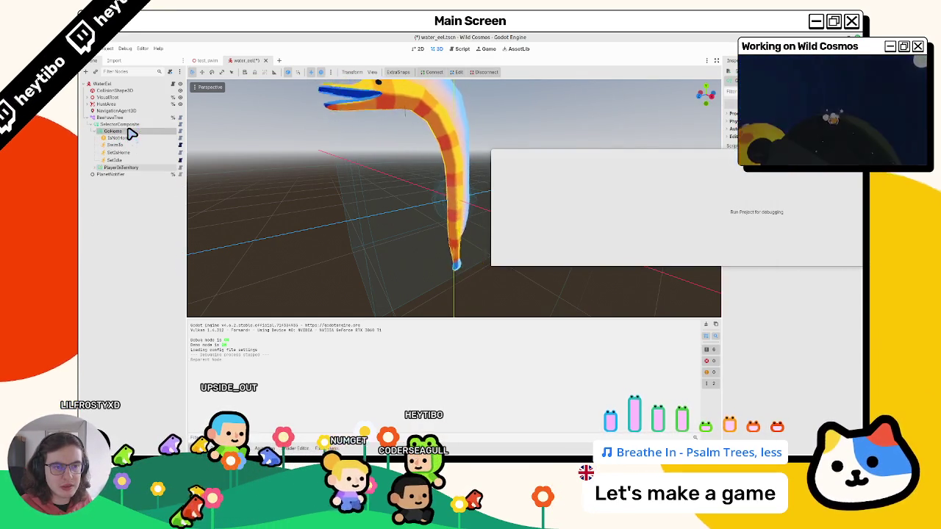
{"action": "left_click", "coordinate": [208, 60]}
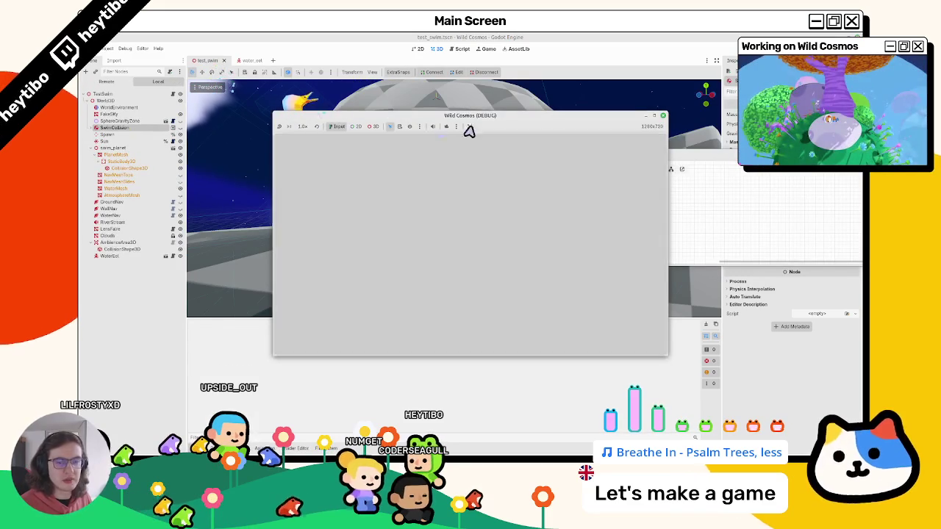
{"action": "left_click_drag", "start_coordinate": [498, 117], "coordinate": [321, 109]}
{"action": "right_click", "coordinate": [321, 108]}
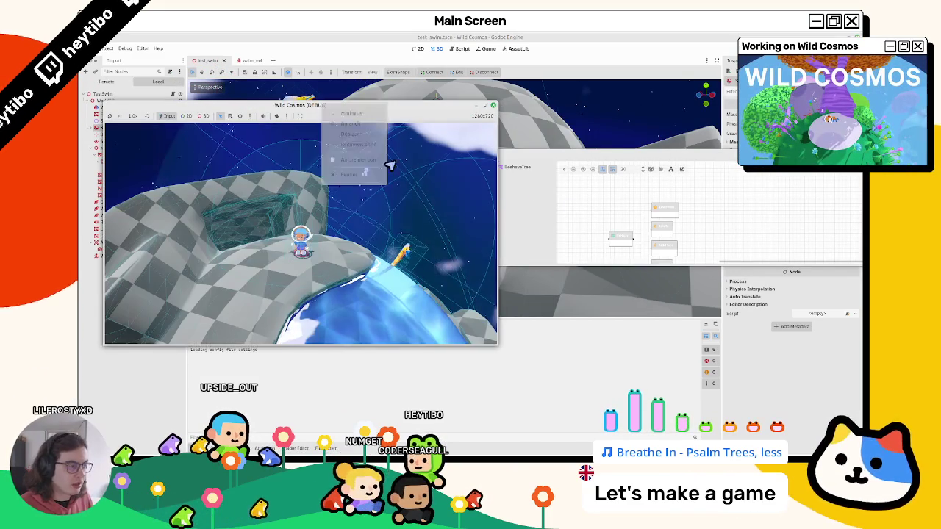
{"action": "left_click", "coordinate": [378, 162]}
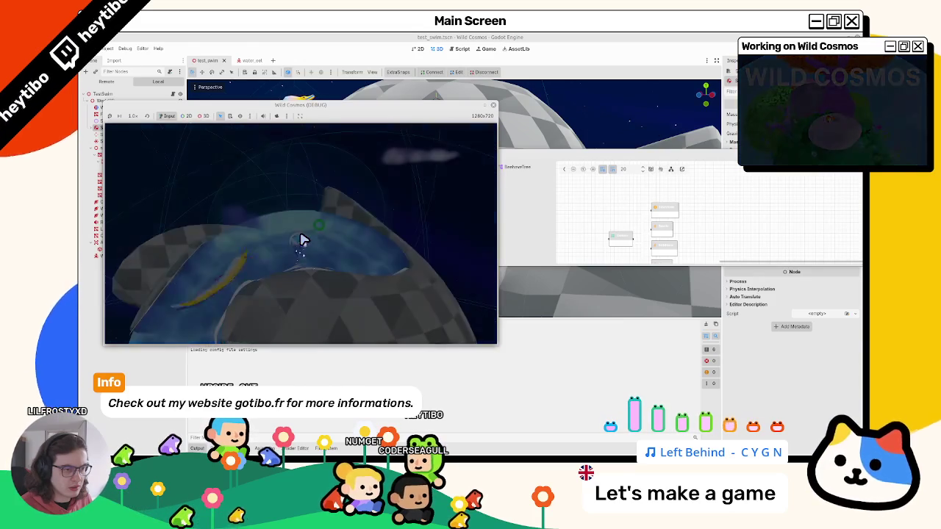
{"action": "key", "text": "Escape"}
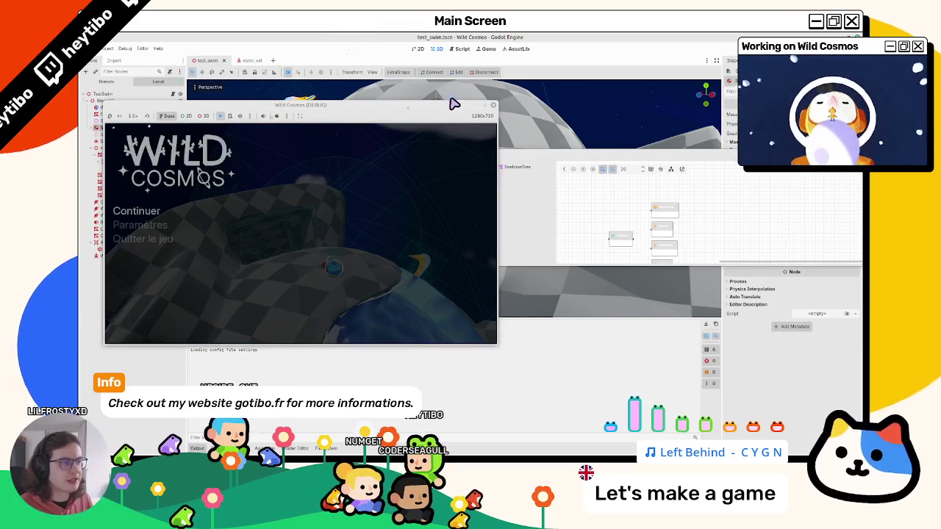
{"action": "right_click", "coordinate": [450, 108]}
{"action": "left_click", "coordinate": [473, 178]}
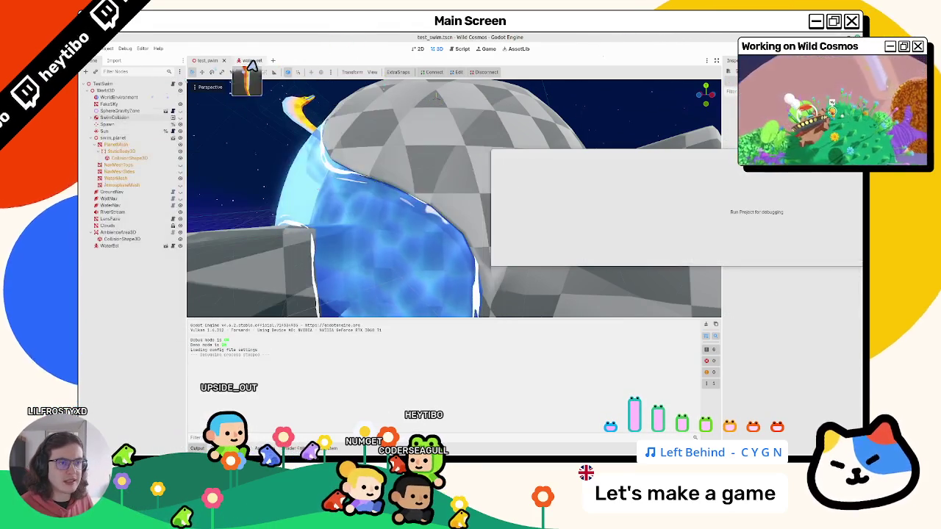
In water_eel, drag PlayerInTerritory to first place under SelectorComposite
{"action": "left_click", "coordinate": [250, 61]}
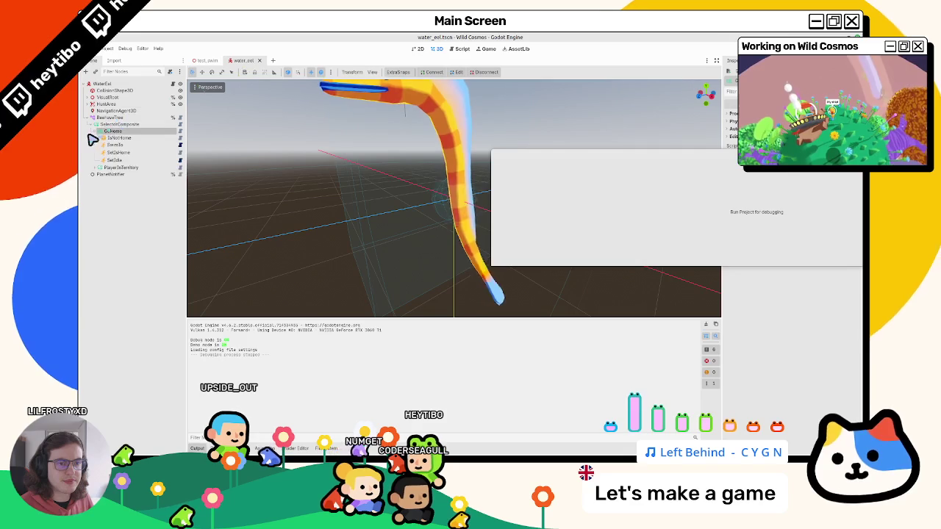
{"action": "left_click_drag", "start_coordinate": [129, 136], "coordinate": [110, 141]}
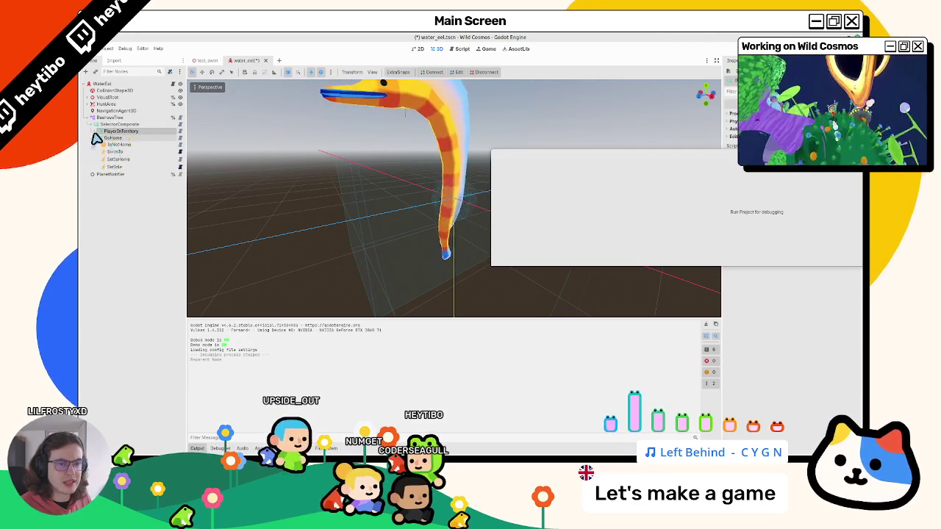
{"action": "left_click", "coordinate": [98, 132]}
{"action": "mouse_move", "coordinate": [109, 268]}
{"action": "left_mouse_down"}
{"action": "mouse_move", "coordinate": [116, 275]}
{"action": "mouse_move", "coordinate": [120, 164]}
{"action": "mouse_move", "coordinate": [134, 177]}
{"action": "left_mouse_up"}
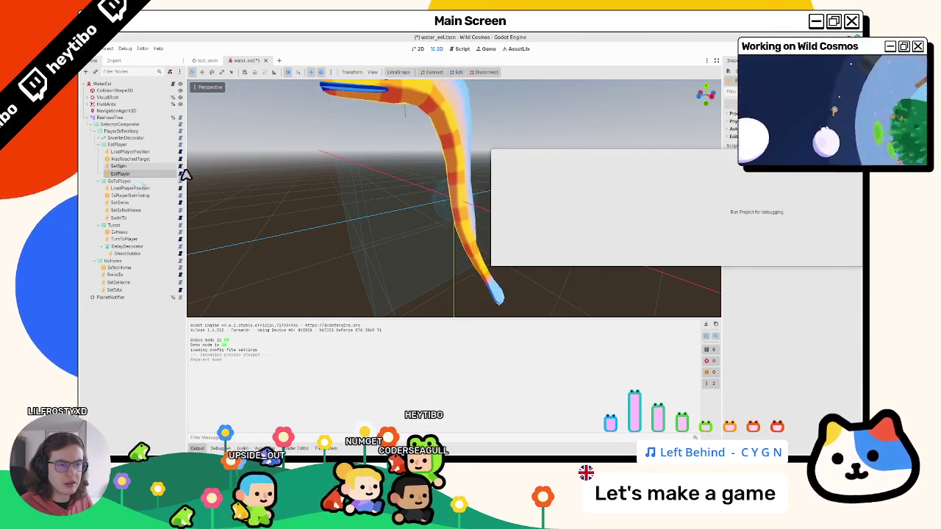
Change eat_player.gd's tick return value from SUCCESS to RUNNING
{"action": "left_click", "coordinate": [181, 175]}
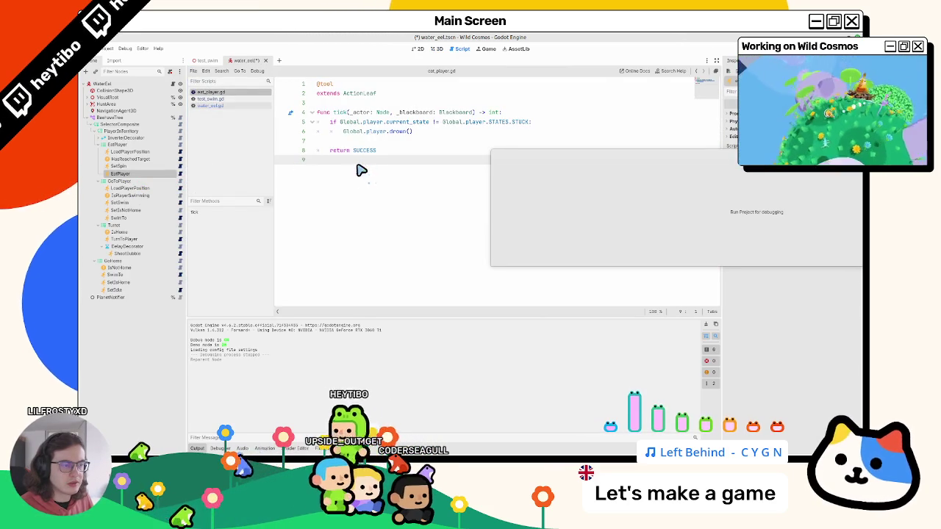
{"action": "left_click", "coordinate": [348, 143]}
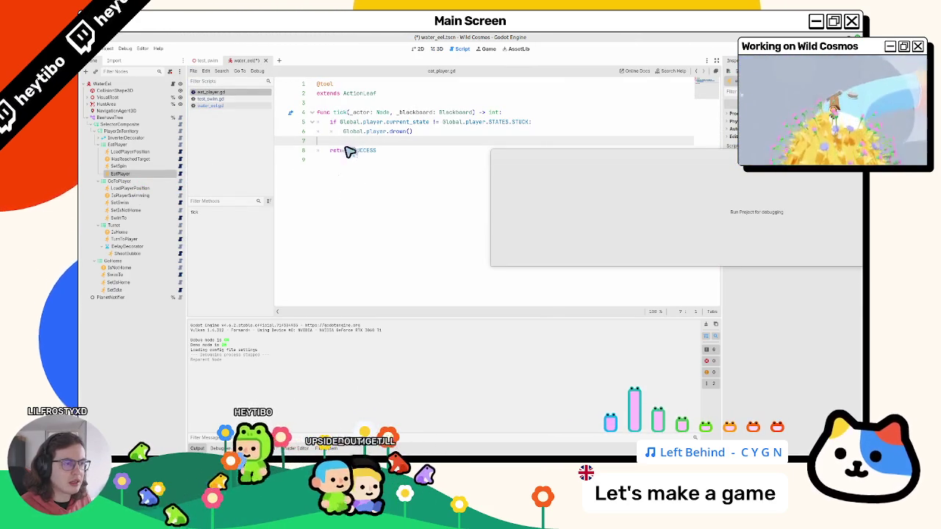
{"action": "double_click", "coordinate": [363, 150]}
{"action": "type", "text": "RUNNING"}
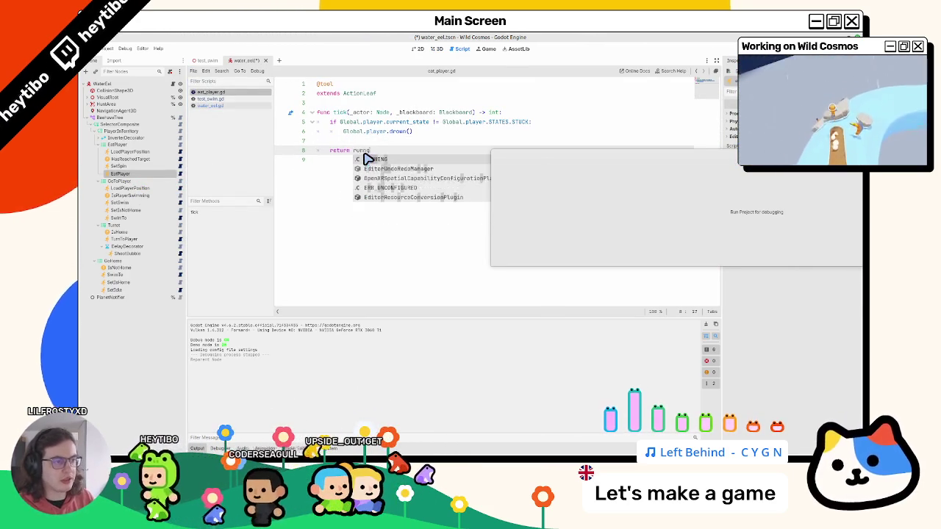
Move GoHome back above PlayerInTerritory, save, and run the test_swim scene
{"action": "left_click", "coordinate": [100, 131]}
{"action": "left_click_drag", "start_coordinate": [115, 140], "coordinate": [131, 130]}
{"action": "left_click", "coordinate": [99, 168]}
{"action": "key", "text": "ctrl+s"}
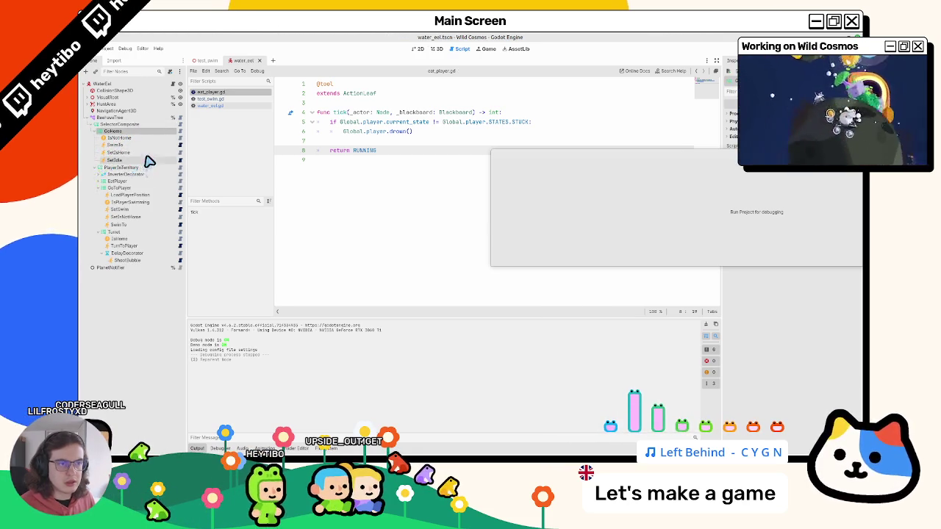
{"action": "left_click", "coordinate": [208, 61]}
{"action": "key", "text": "F6"}
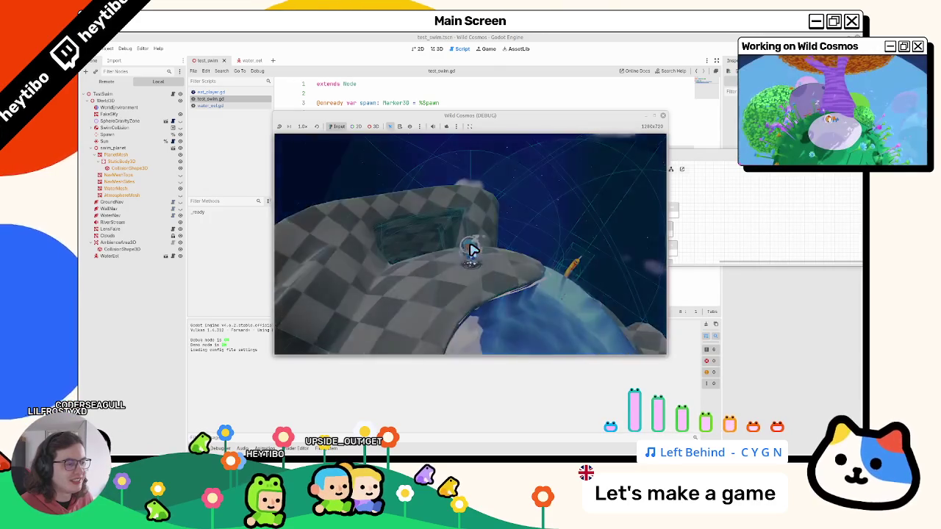
Restart the swim test with the BeehaveTree shown in the debugger and enter gameplay
{"action": "key", "text": "F8"}
{"action": "left_click", "coordinate": [538, 172]}
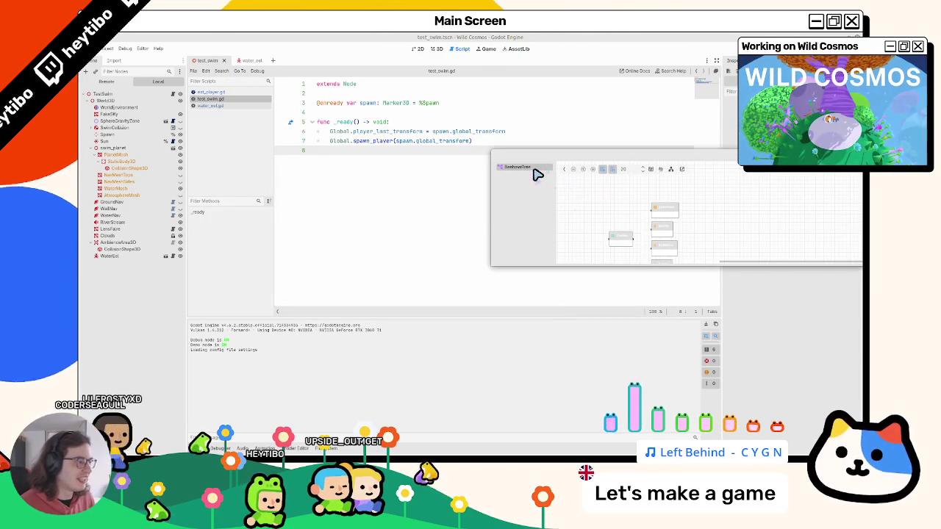
{"action": "key", "text": "F5"}
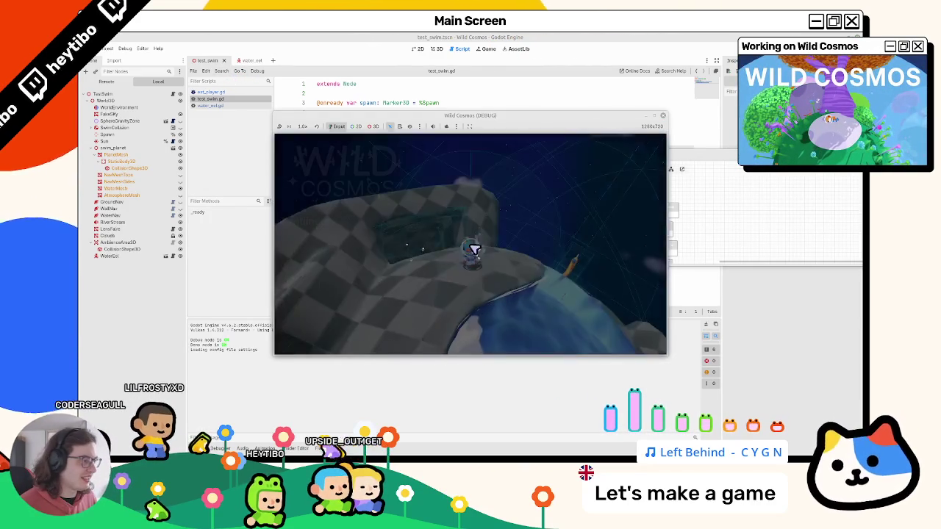
{"action": "left_click_drag", "start_coordinate": [496, 121], "coordinate": [306, 133]}
{"action": "left_click", "coordinate": [726, 256]}
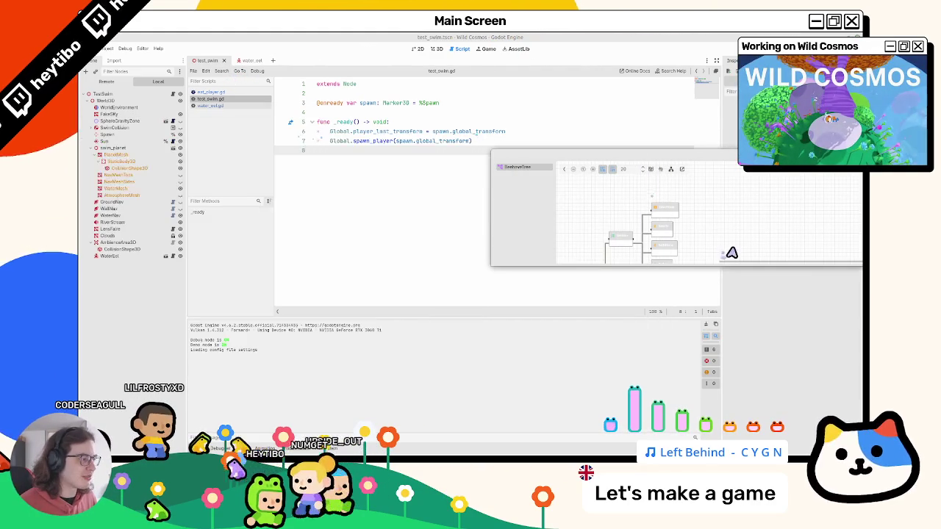
{"action": "right_click", "coordinate": [320, 124]}
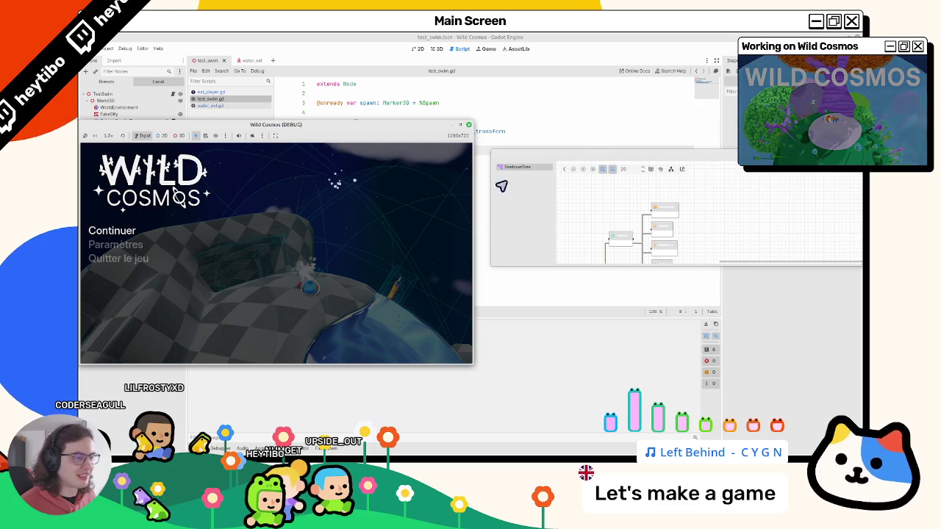
{"action": "left_click", "coordinate": [287, 243]}
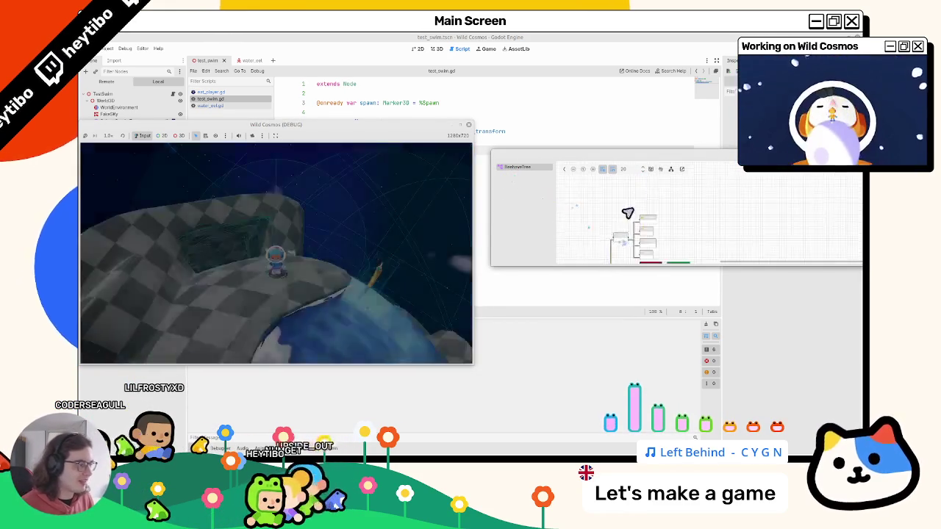
Zoom the behaviour-tree graph during play, then stop the game and reopen eat_player.gd
{"action": "scroll", "coordinate": [625, 230], "scroll_direction": "up", "scroll_amount": 3}
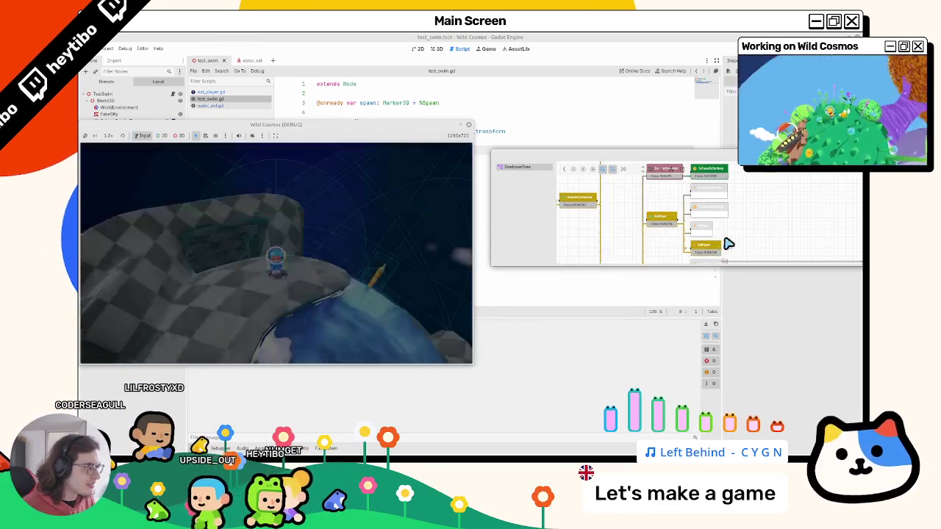
{"action": "scroll", "coordinate": [728, 221], "scroll_direction": "down", "scroll_amount": 3}
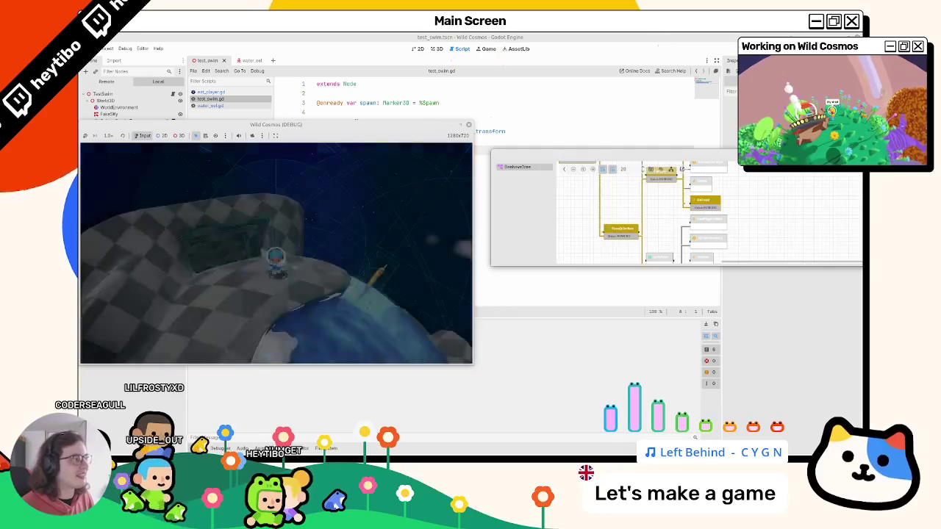
{"action": "key", "text": "F8"}
{"action": "left_click", "coordinate": [221, 93]}
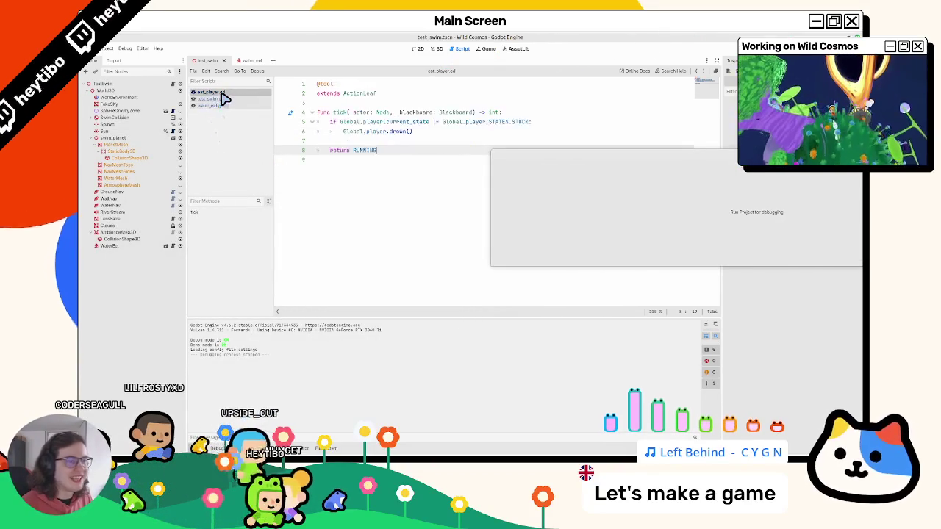
Try retyping the RUNNING return value on line 8 of eat_player.gd, then undo it
{"action": "left_click", "coordinate": [356, 162]}
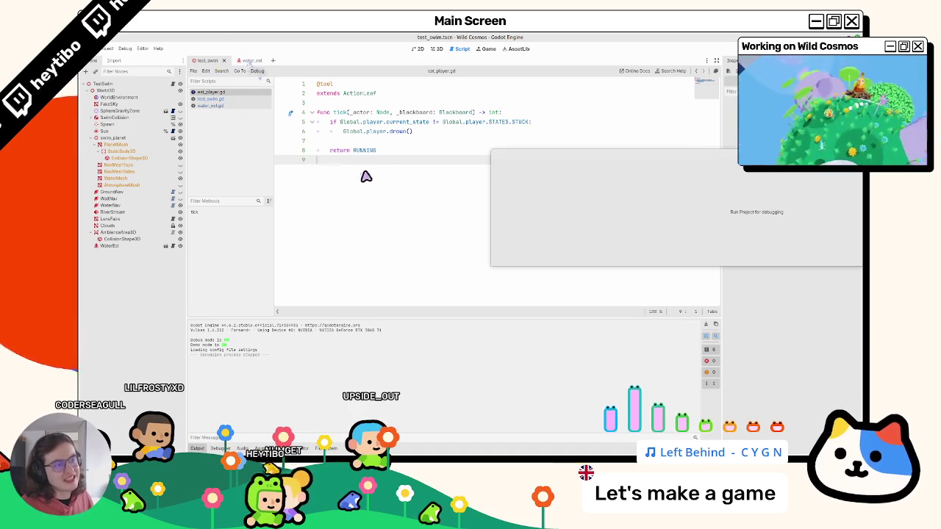
{"action": "double_click", "coordinate": [364, 151]}
{"action": "type", "text": "runng"}
{"action": "key", "text": "ctrl+z"}
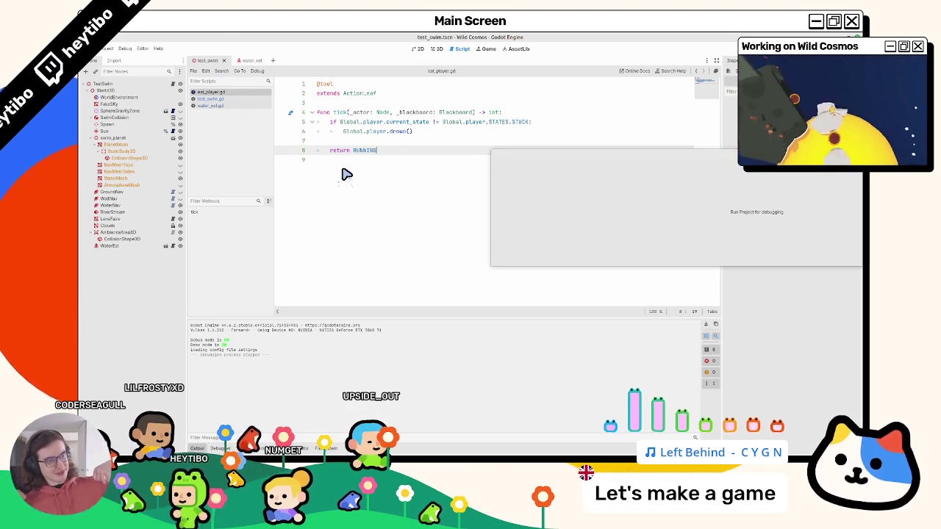
In the water_eel scene, expand EatPlayer and browse its leaf scripts, ending on eat_player.gd
{"action": "left_click", "coordinate": [238, 61]}
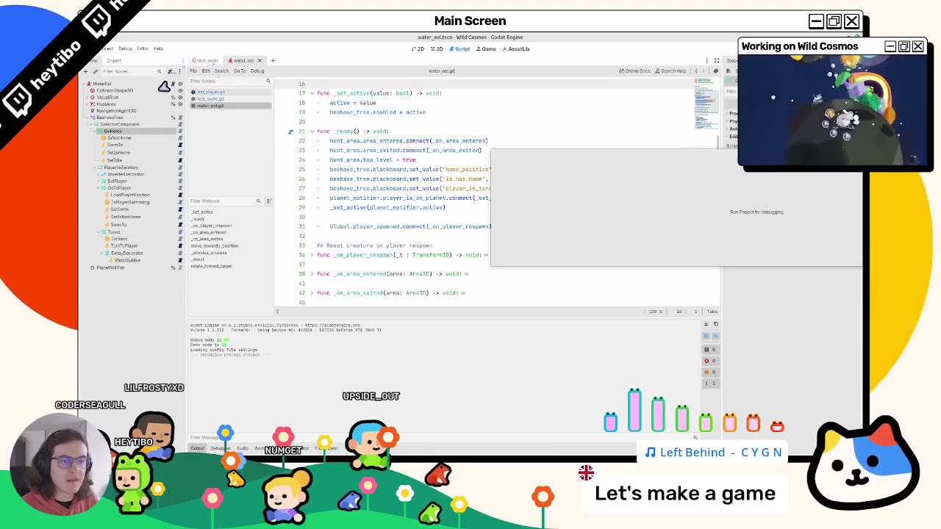
{"action": "left_click", "coordinate": [102, 182]}
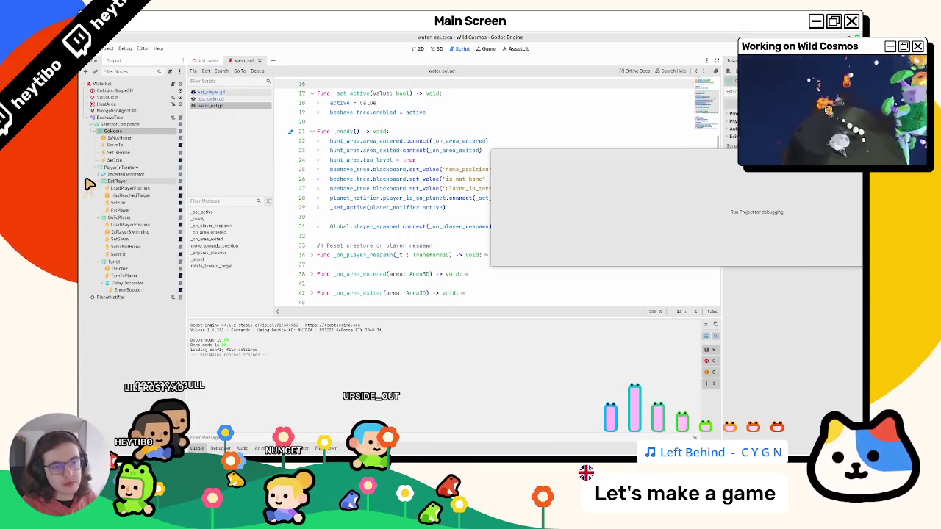
{"action": "left_click", "coordinate": [181, 211]}
{"action": "left_click", "coordinate": [181, 204]}
{"action": "left_click", "coordinate": [181, 212]}
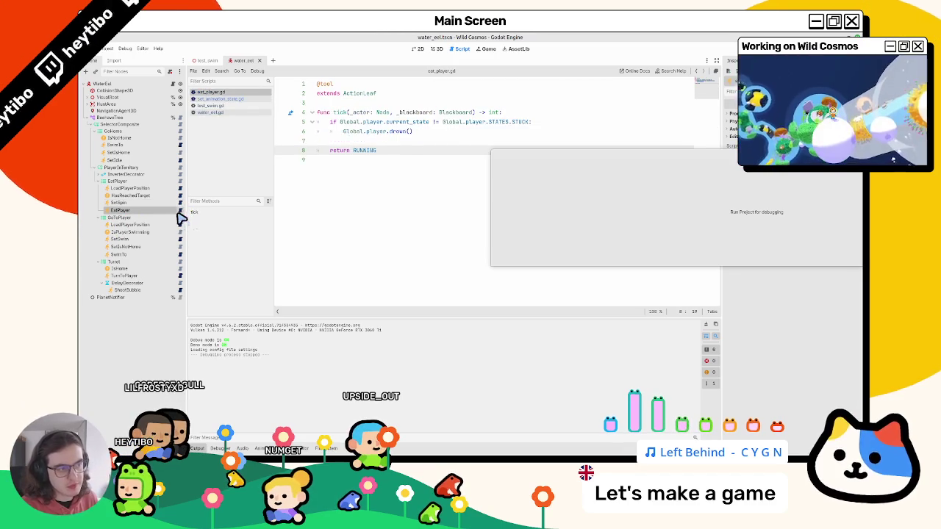
{"action": "left_click", "coordinate": [181, 197]}
{"action": "left_click", "coordinate": [181, 190]}
{"action": "left_click", "coordinate": [181, 204]}
{"action": "left_click", "coordinate": [181, 212]}
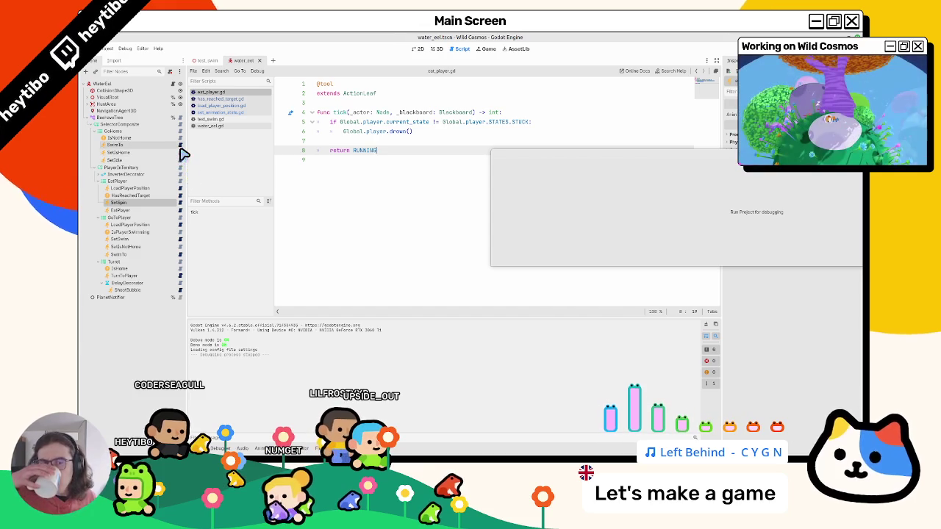
Open water_eel.gd and unfold _on_player_respawn to read its body
{"action": "left_click", "coordinate": [179, 84]}
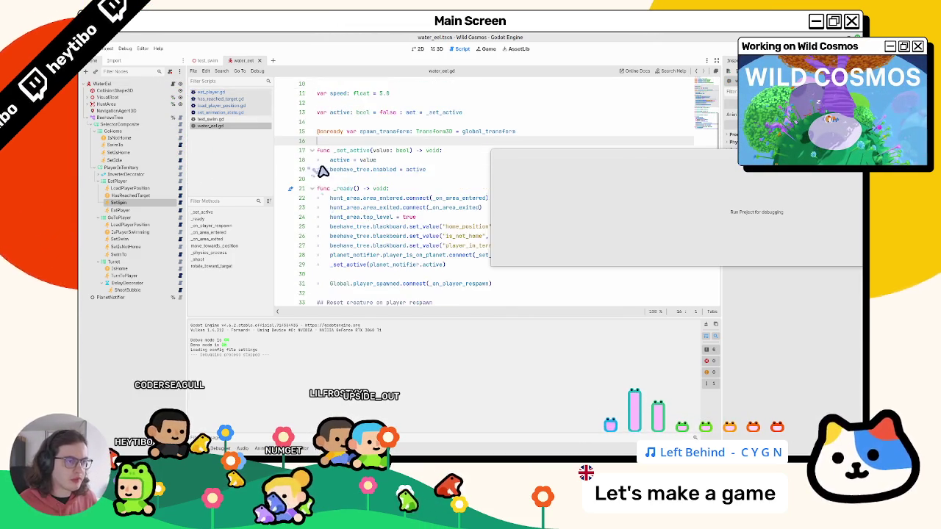
{"action": "left_click", "coordinate": [454, 159]}
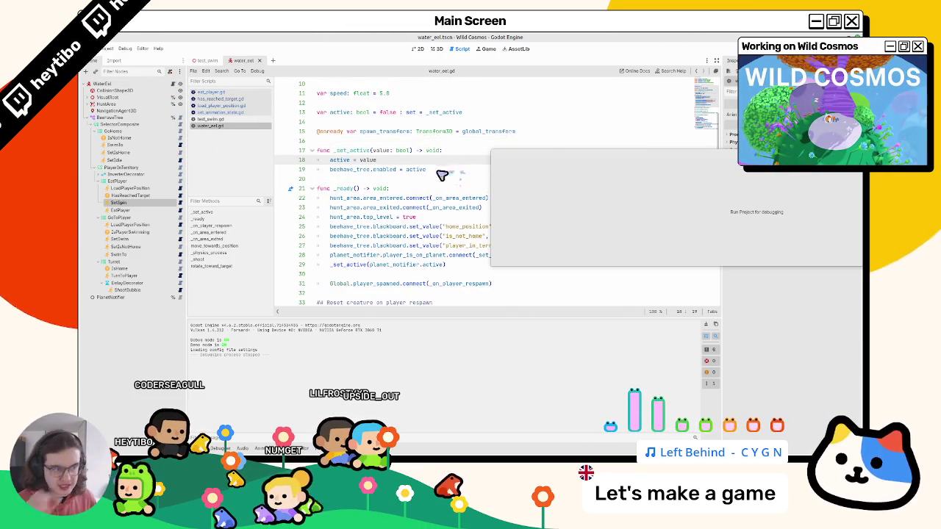
{"action": "scroll", "coordinate": [374, 216], "scroll_direction": "down", "scroll_amount": 5}
{"action": "scroll", "coordinate": [374, 221], "scroll_direction": "down", "scroll_amount": 3}
{"action": "scroll", "coordinate": [367, 235], "scroll_direction": "up", "scroll_amount": 4}
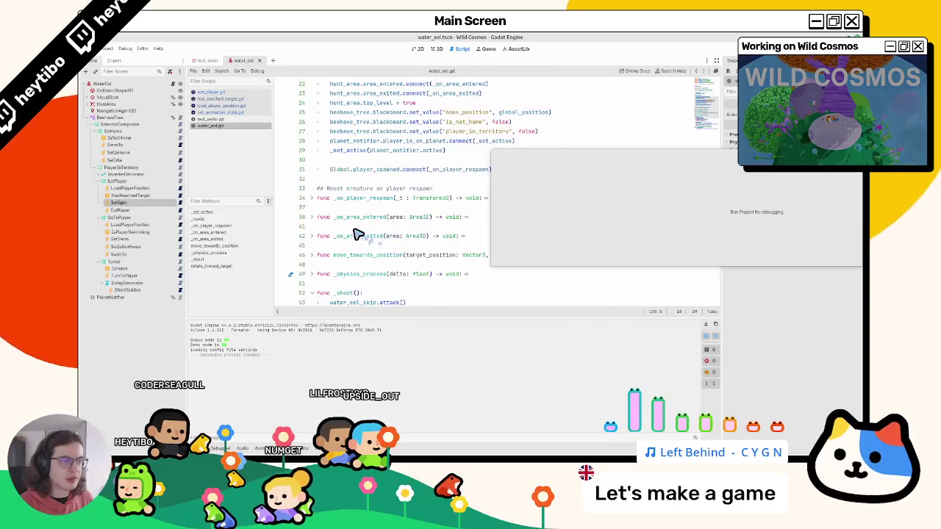
{"action": "left_click", "coordinate": [314, 199]}
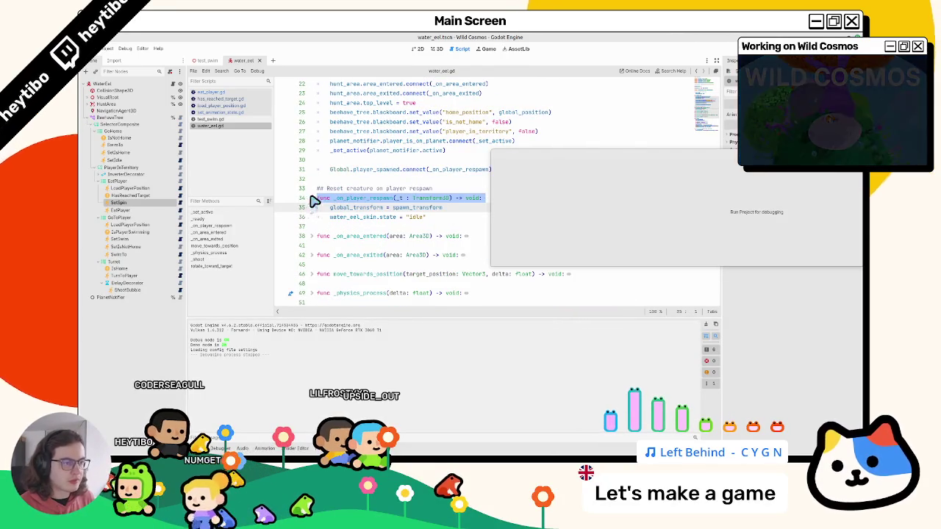
{"action": "scroll", "coordinate": [367, 171], "scroll_direction": "up", "scroll_amount": 7}
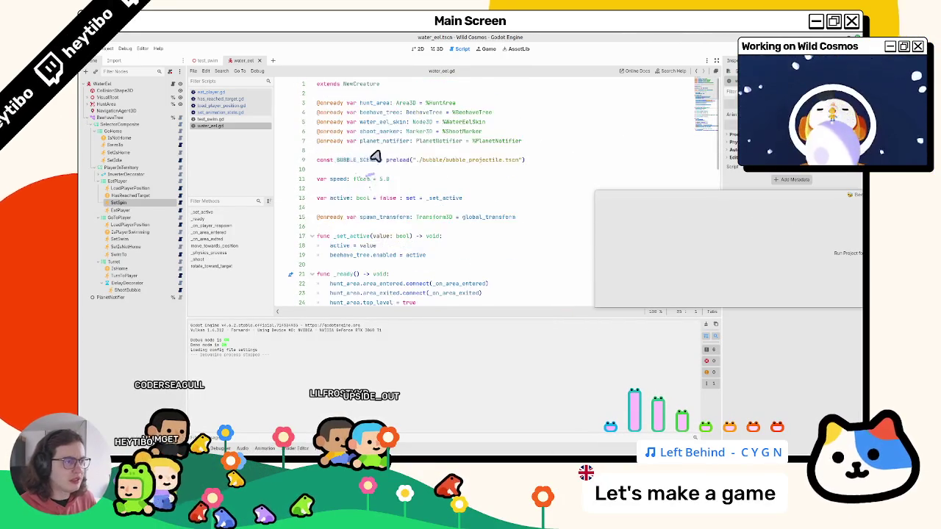
{"action": "scroll", "coordinate": [422, 235], "scroll_direction": "down", "scroll_amount": 4}
{"action": "scroll", "coordinate": [463, 245], "scroll_direction": "down", "scroll_amount": 2}
{"action": "left_click", "coordinate": [469, 237]}
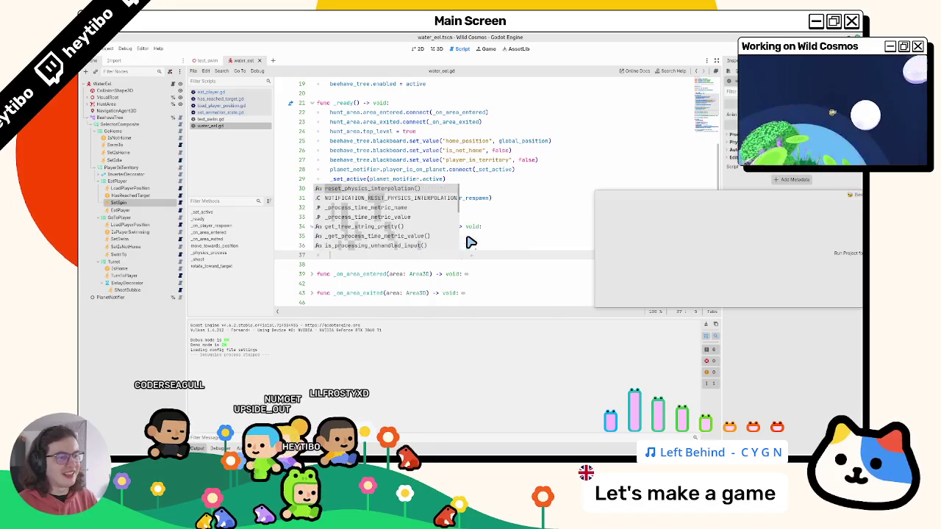
{"action": "left_click", "coordinate": [470, 243]}
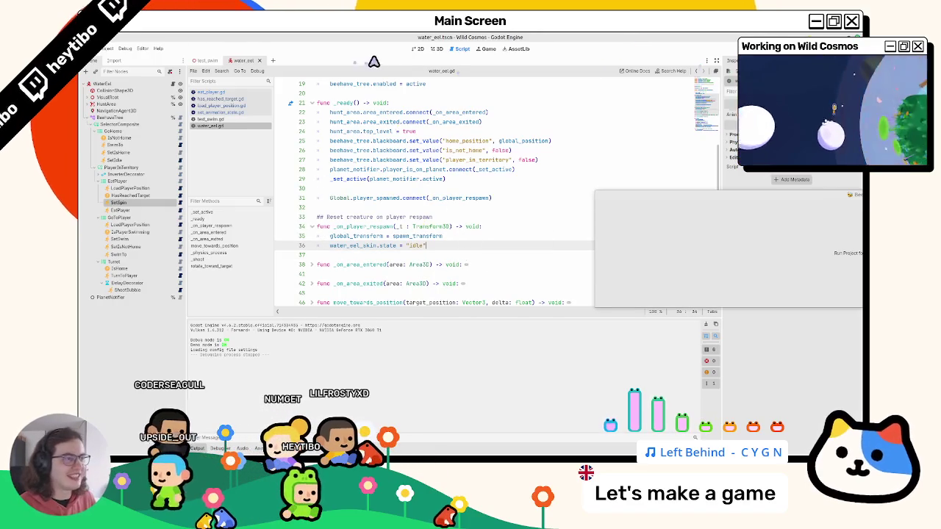
View the eel in 3D, reopen eat_player.gd, and move the Beehave debugger window aside
{"action": "left_click", "coordinate": [434, 49]}
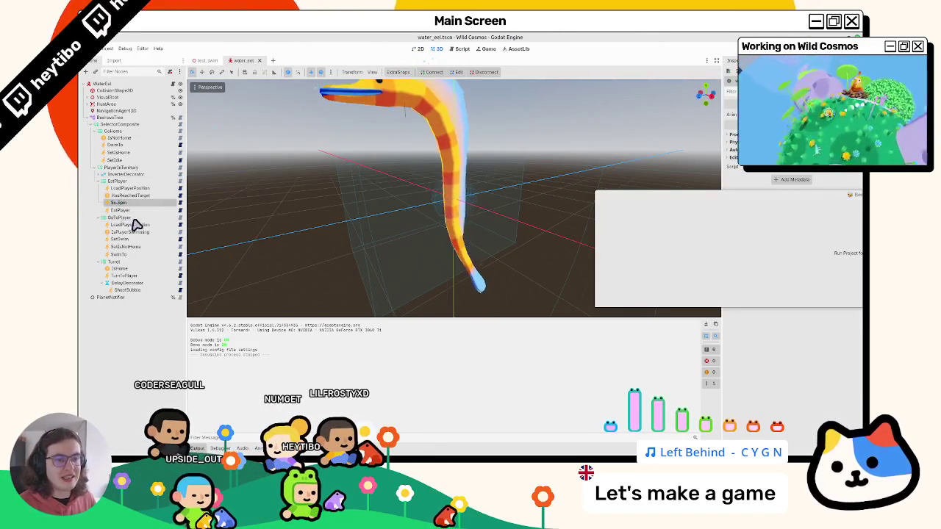
{"action": "left_click", "coordinate": [180, 210]}
{"action": "left_click", "coordinate": [423, 190]}
{"action": "mouse_move", "coordinate": [632, 188]}
{"action": "left_mouse_down"}
{"action": "mouse_move", "coordinate": [520, 213]}
{"action": "mouse_move", "coordinate": [306, 234]}
{"action": "left_mouse_up"}
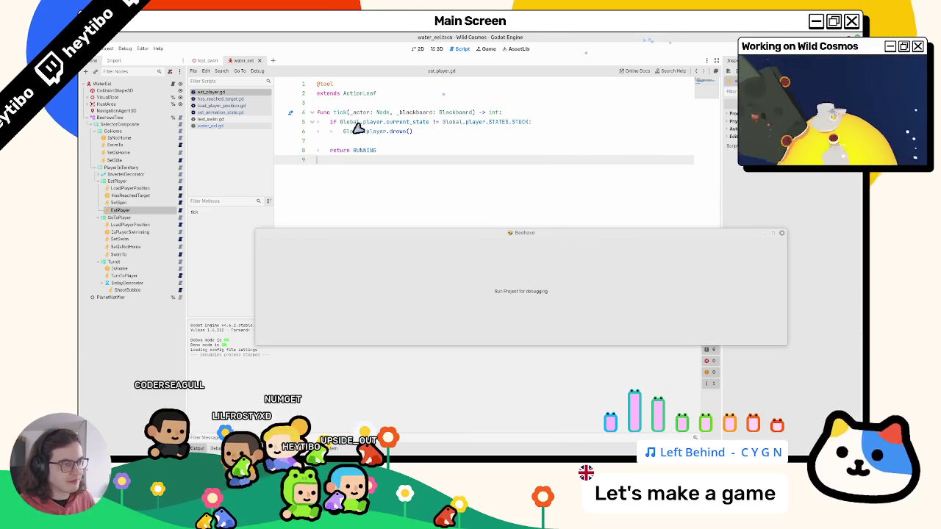
{"action": "double_click", "coordinate": [363, 151]}
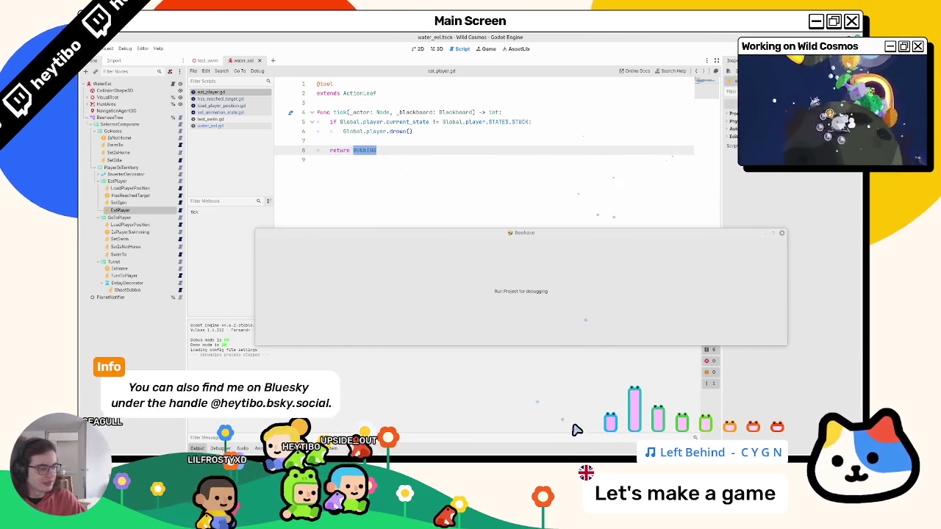
{"action": "mouse_move", "coordinate": [553, 458]}
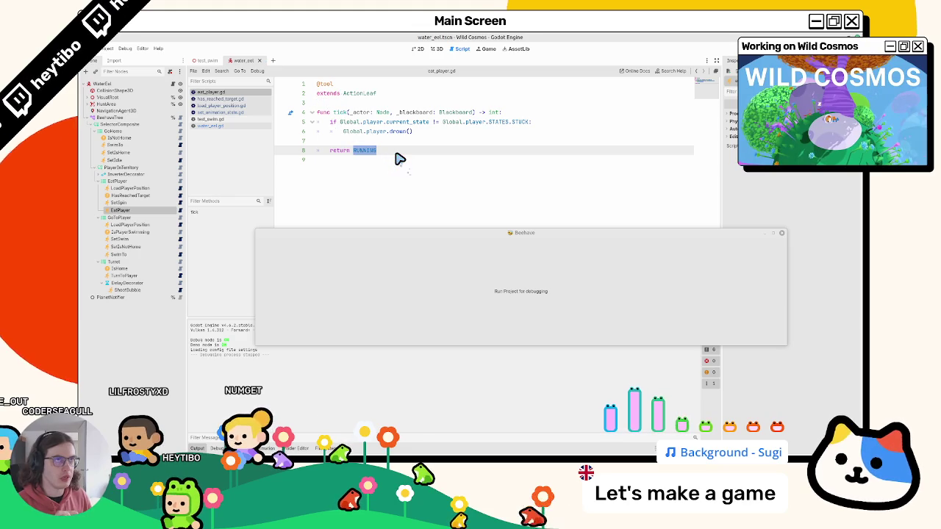
{"action": "mouse_move", "coordinate": [429, 122]}
{"action": "left_mouse_down"}
{"action": "mouse_move", "coordinate": [373, 119]}
{"action": "mouse_move", "coordinate": [342, 132]}
{"action": "mouse_move", "coordinate": [351, 122]}
{"action": "mouse_move", "coordinate": [340, 122]}
{"action": "left_mouse_up"}
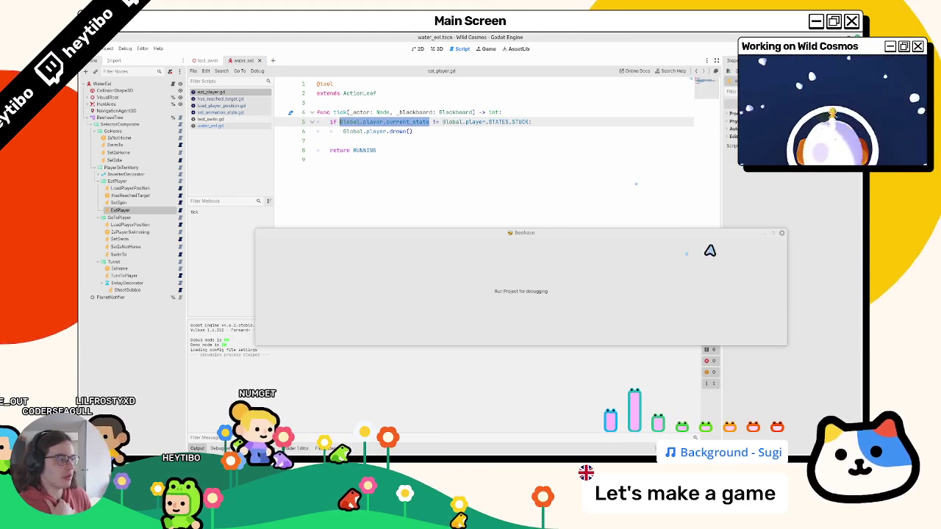
Make room for new code with an indented empty line above return RUNNING
{"action": "left_click", "coordinate": [361, 122]}
{"action": "left_click", "coordinate": [534, 131], "text": "shift"}
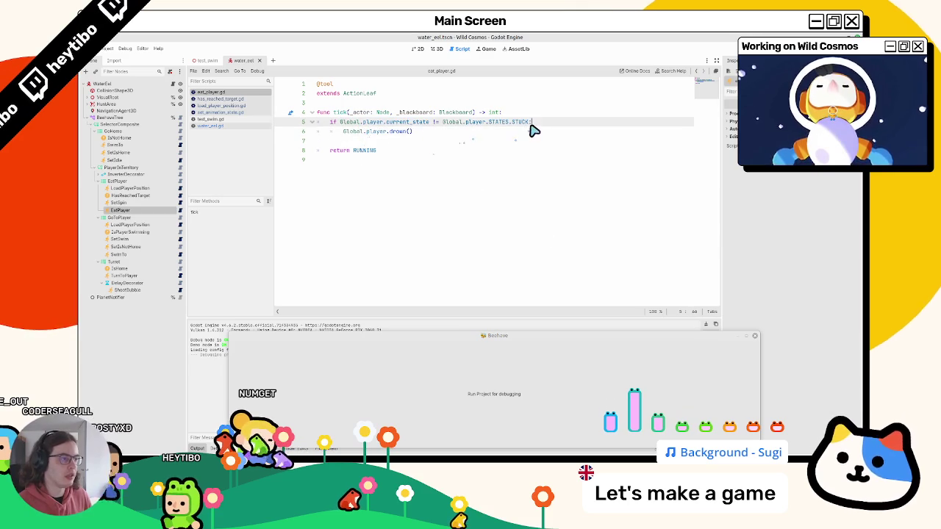
{"action": "left_click_drag", "start_coordinate": [536, 130], "coordinate": [326, 130]}
{"action": "left_click", "coordinate": [568, 111]}
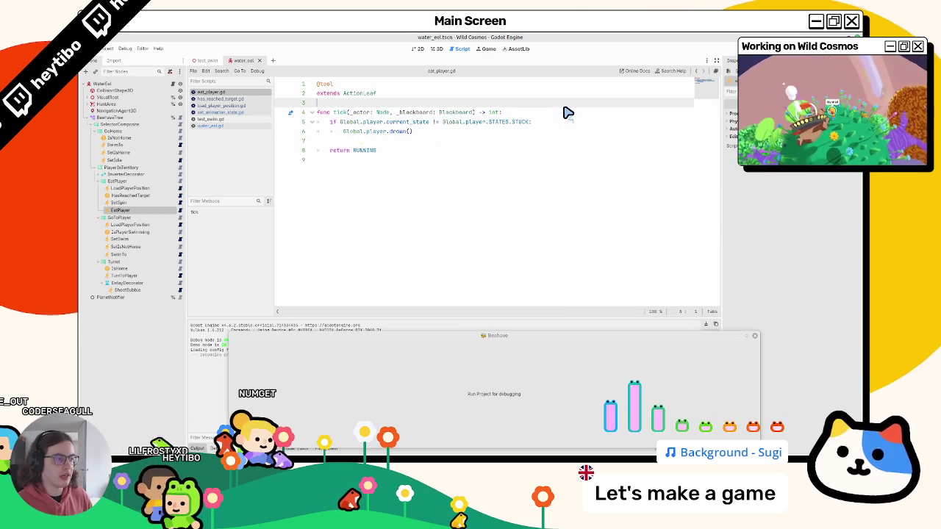
{"action": "key", "text": "Return"}
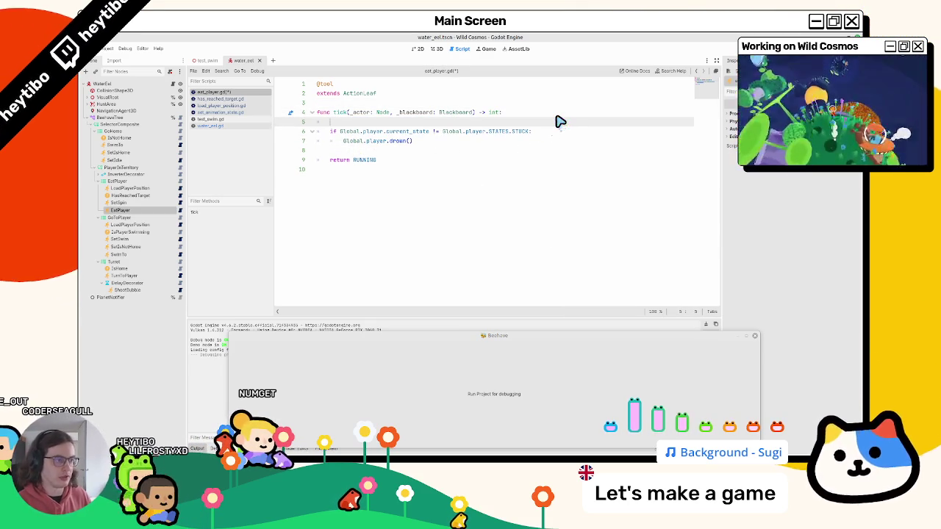
{"action": "key", "text": "ctrl+z"}
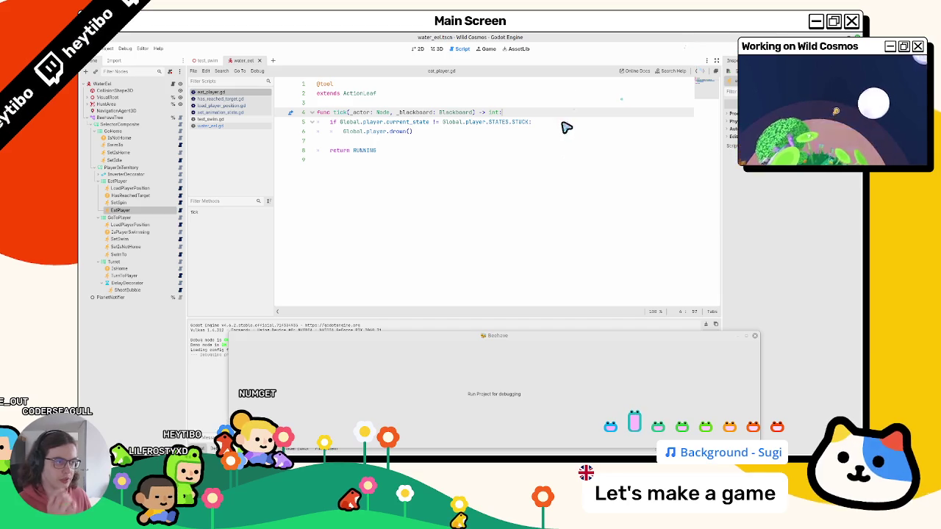
{"action": "key", "text": "Down"}
{"action": "key", "text": "Down"}
{"action": "key", "text": "Down"}
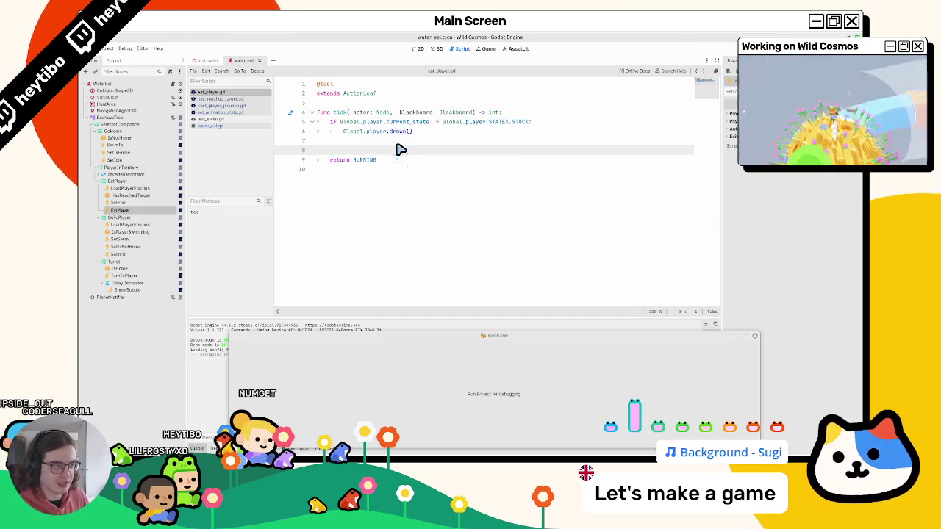
{"action": "key", "text": "Return"}
{"action": "key", "text": "Return"}
{"action": "key", "text": "Up"}
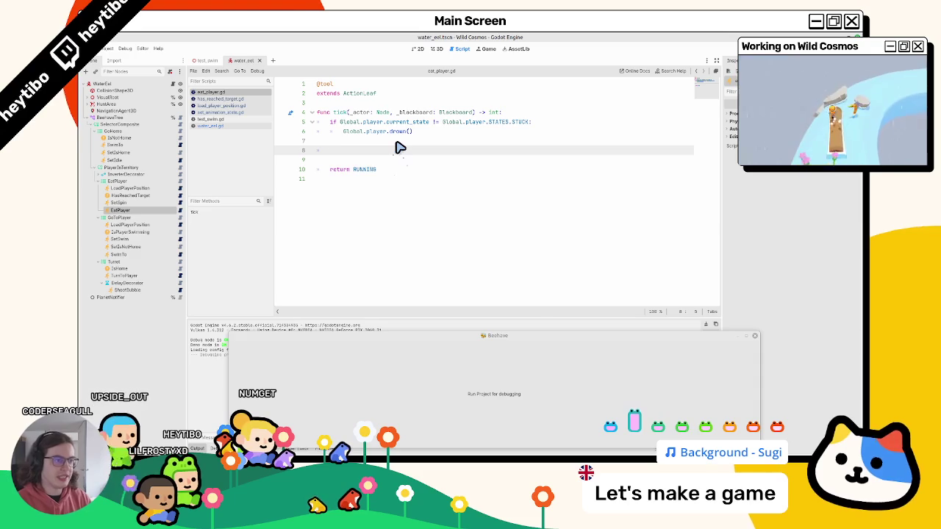
{"action": "type", "text": "if"}
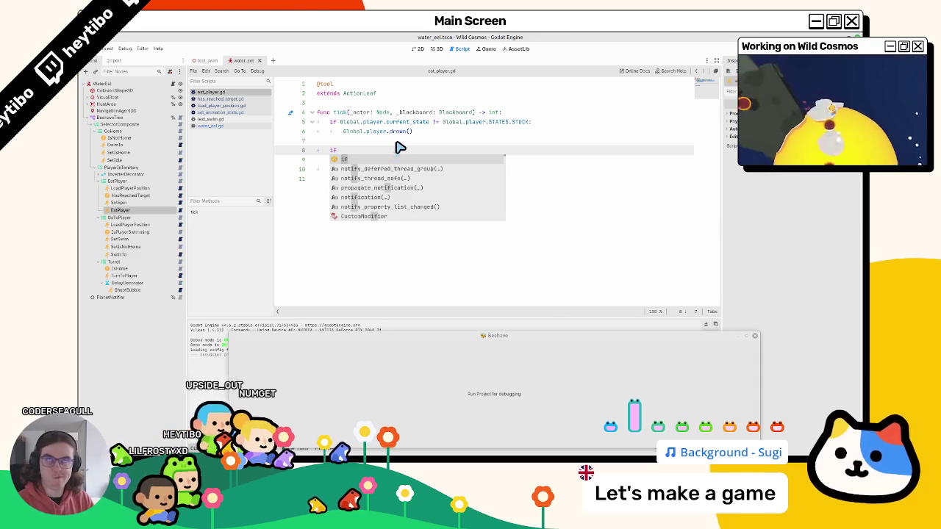
{"action": "key", "text": "BackSpace"}
{"action": "key", "text": "BackSpace"}
{"action": "key", "text": "BackSpace"}
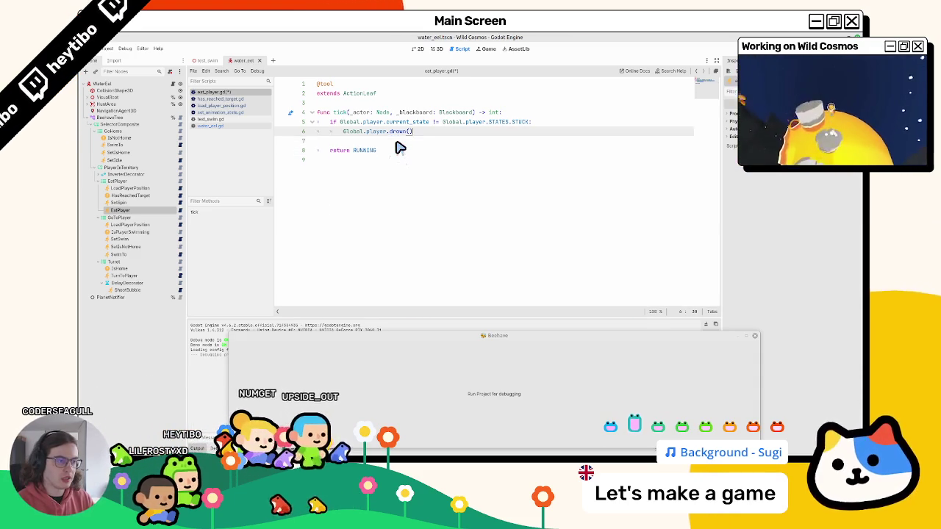
{"action": "key", "text": "Tab"}
{"action": "key", "text": "Tab"}
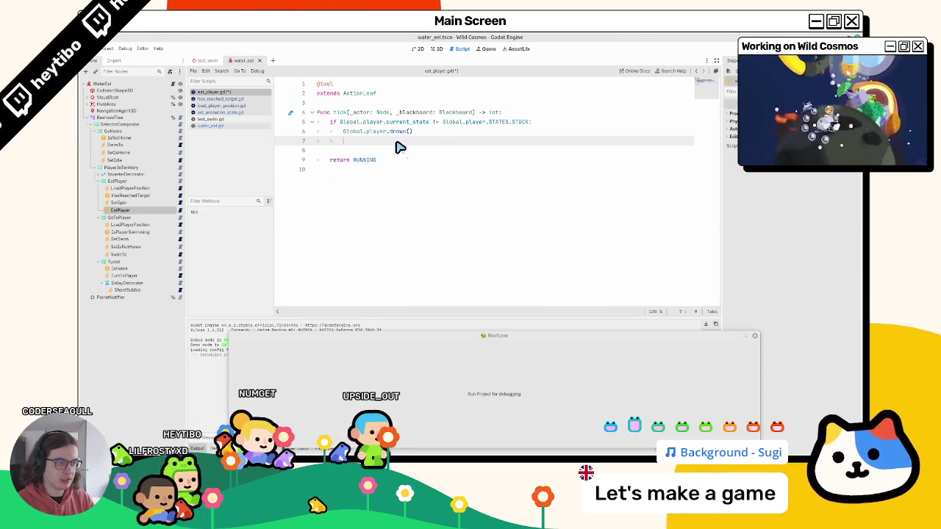
{"action": "key", "text": "Return"}
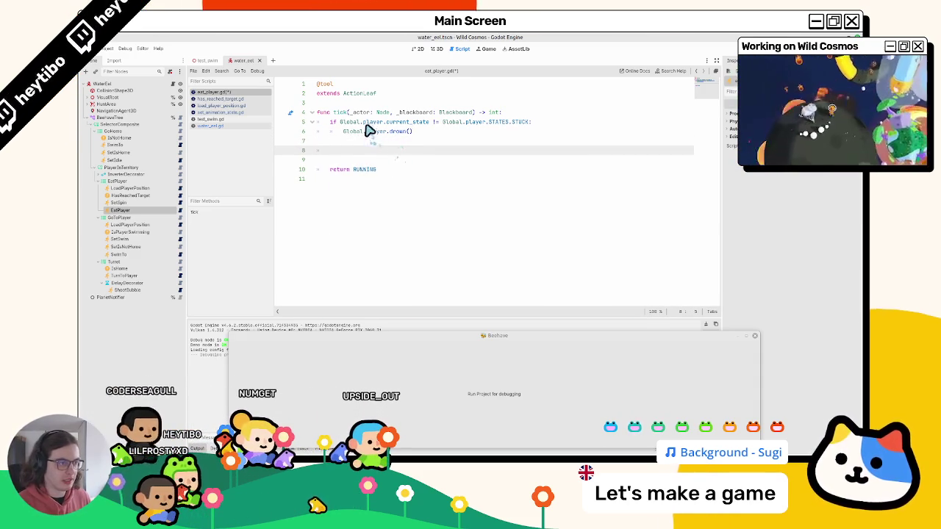
Copy line 5's not-STUCK if statement onto line 8, give it a pass body, and save
{"action": "left_click_drag", "start_coordinate": [331, 123], "coordinate": [594, 125]}
{"action": "key", "text": "ctrl+c"}
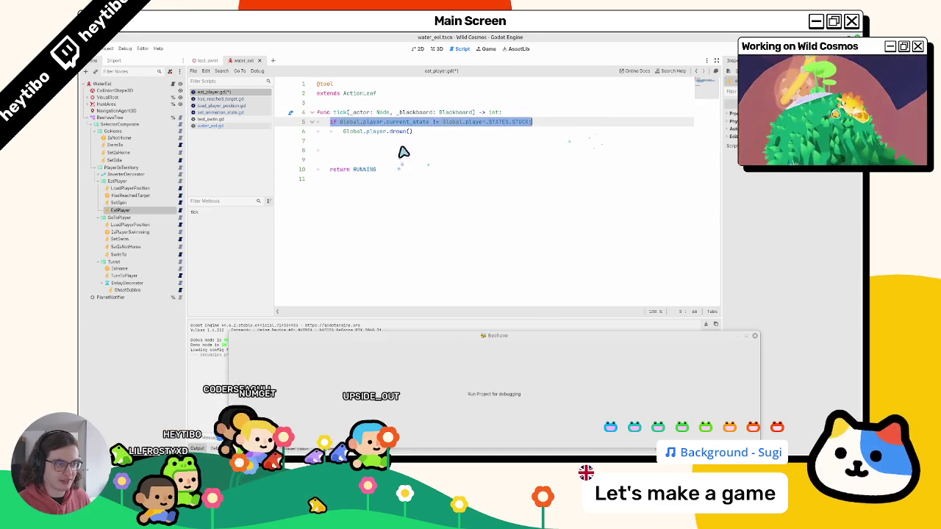
{"action": "left_click", "coordinate": [405, 150]}
{"action": "key", "text": "ctrl+v"}
{"action": "key", "text": "Return"}
{"action": "type", "text": "pass"}
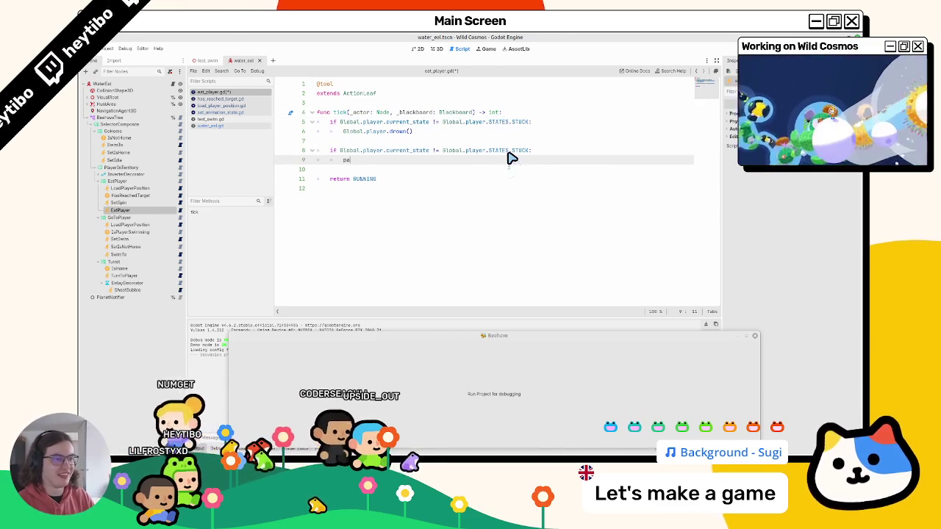
{"action": "key", "text": "ctrl+s"}
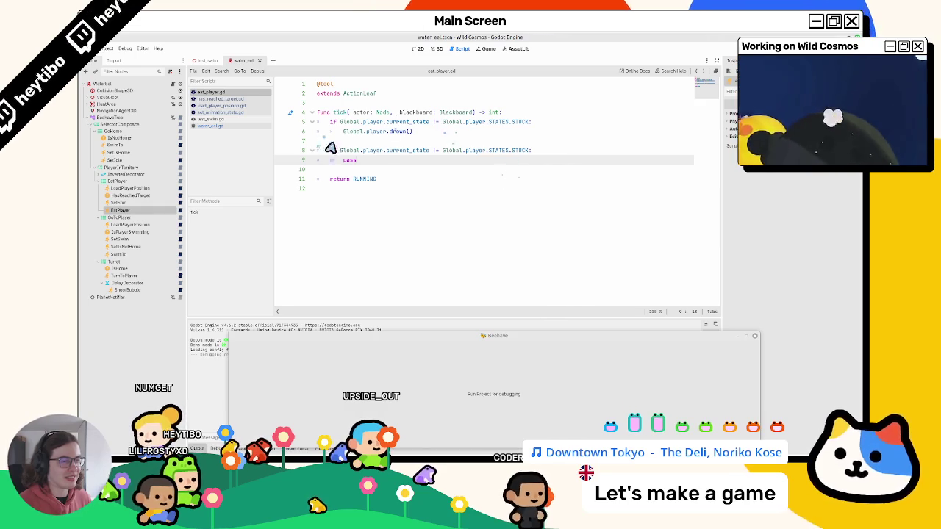
{"action": "left_click_drag", "start_coordinate": [386, 169], "coordinate": [272, 156]}
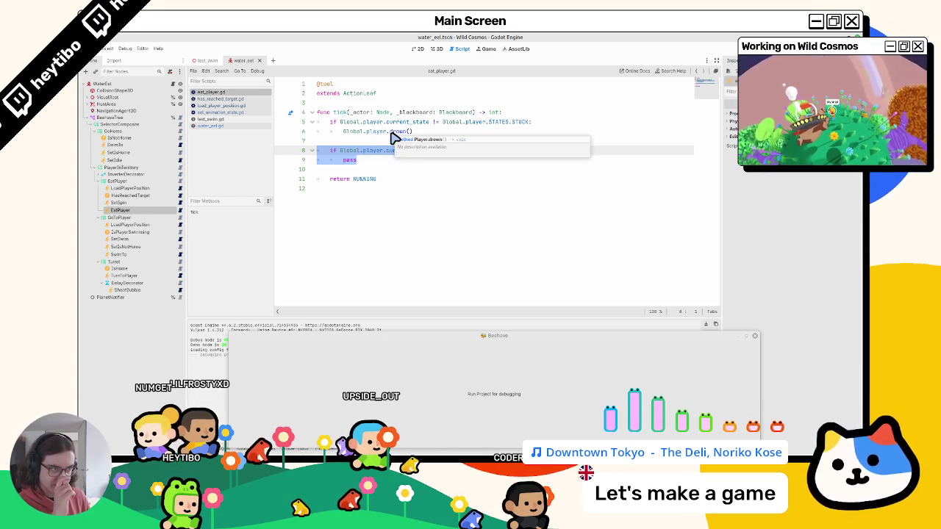
Start a var declaration on a new first line of the tick body
{"action": "left_click", "coordinate": [437, 122]}
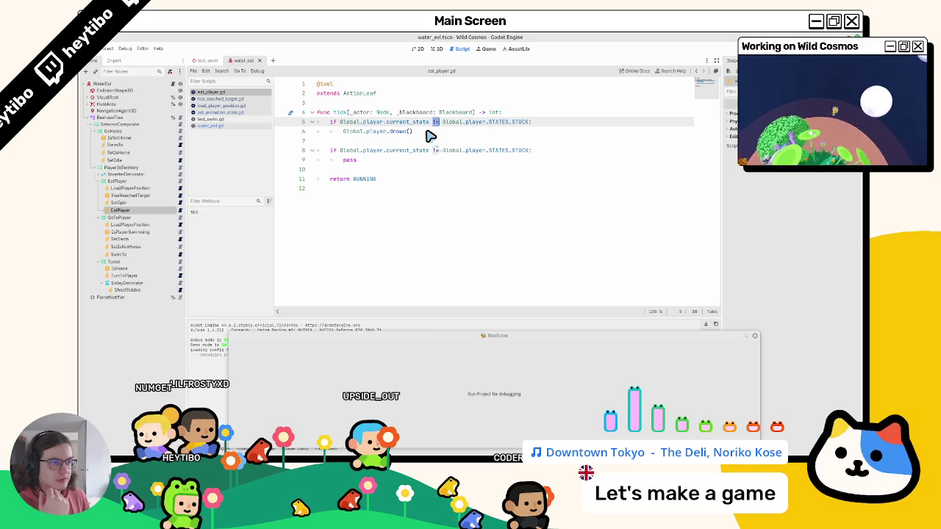
{"action": "left_click", "coordinate": [572, 112]}
{"action": "key", "text": "Return"}
{"action": "type", "text": "var is_player_swi"}
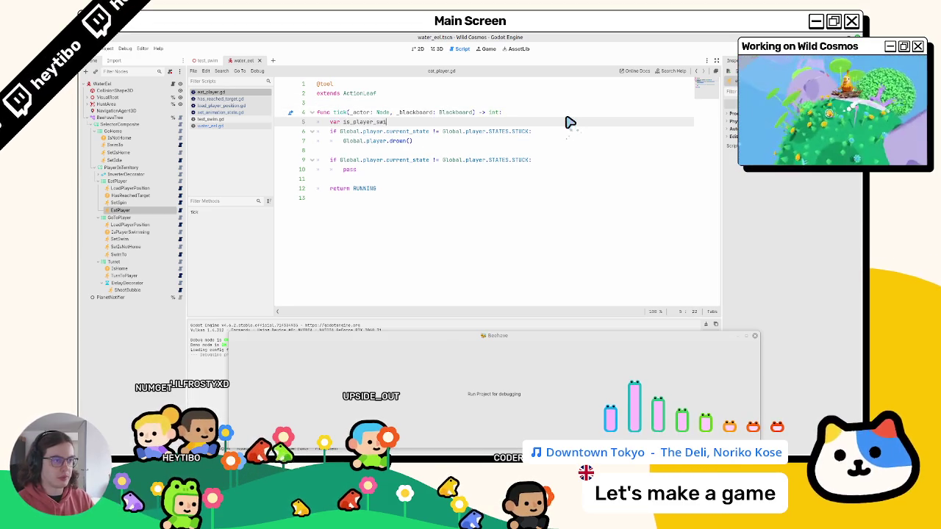
{"action": "type", "text": "ming"}
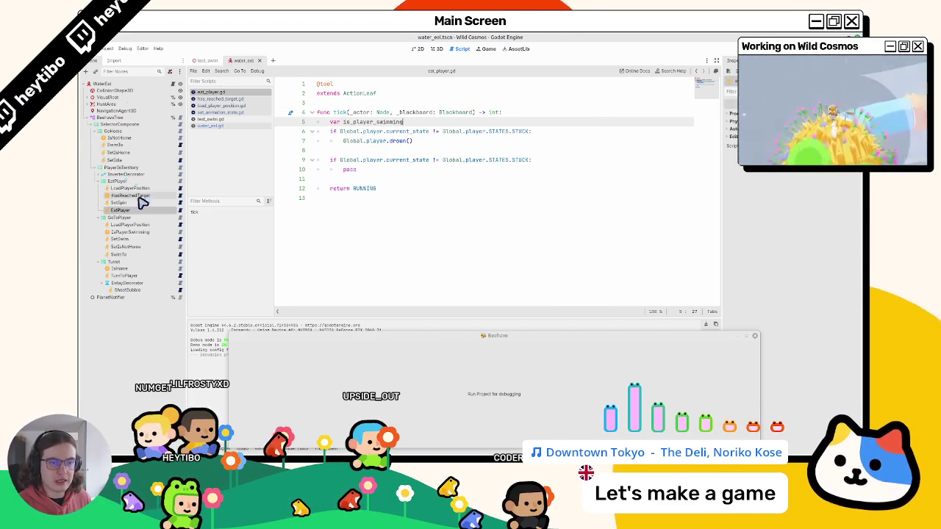
Look up where is_swimming is declared and used in player.gd
{"action": "left_click", "coordinate": [180, 225]}
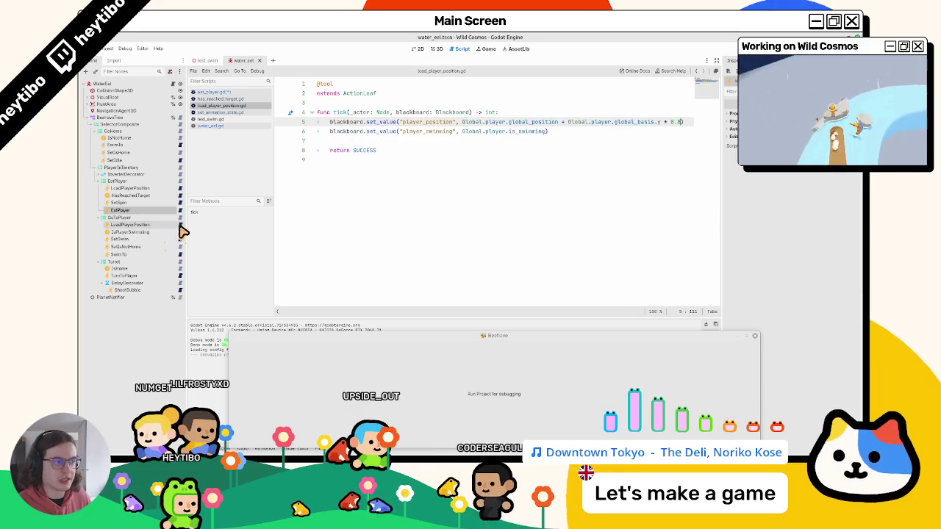
{"action": "left_click_drag", "start_coordinate": [546, 132], "coordinate": [461, 133]}
{"action": "left_click", "coordinate": [523, 132], "text": "ctrl"}
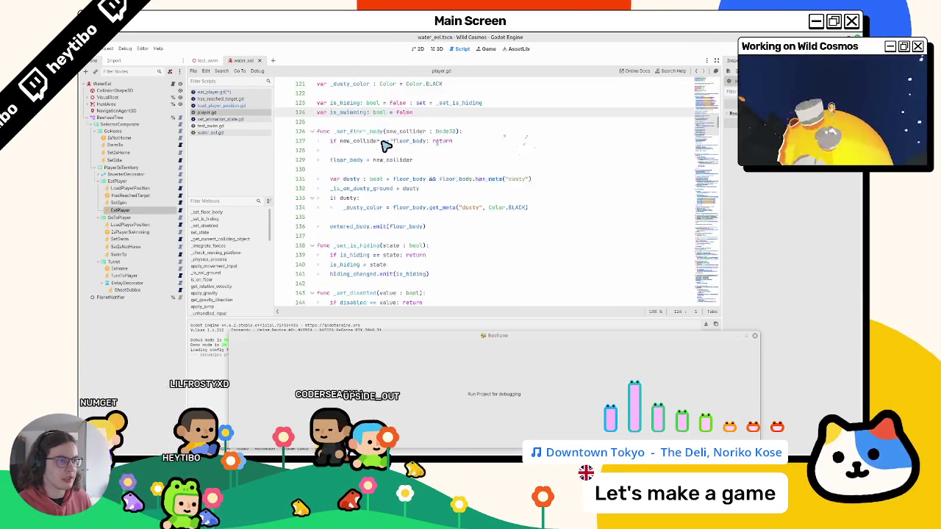
{"action": "double_click", "coordinate": [351, 141]}
{"action": "key", "text": "ctrl+f"}
{"action": "key", "text": "Return"}
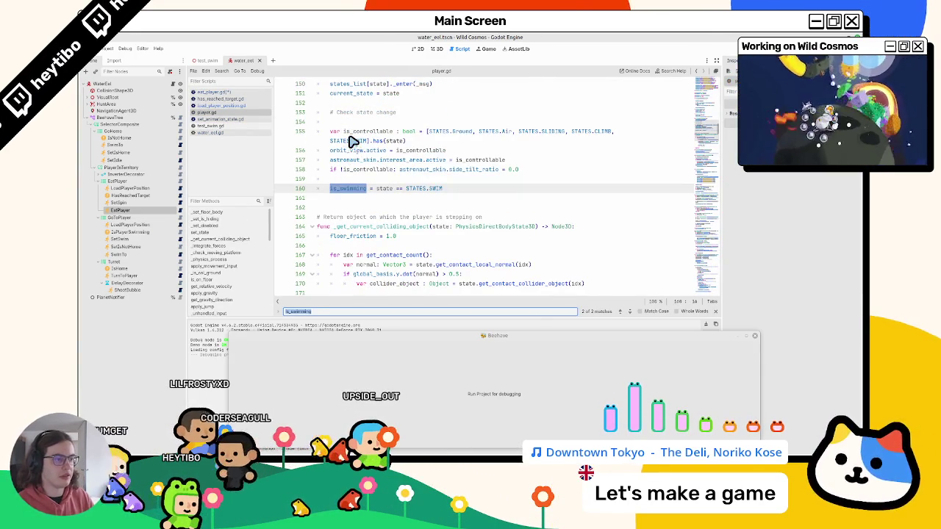
{"action": "key", "text": "Return"}
{"action": "key", "text": "Return"}
{"action": "scroll", "coordinate": [352, 141], "scroll_direction": "up", "scroll_amount": 2}
{"action": "key", "text": "Escape"}
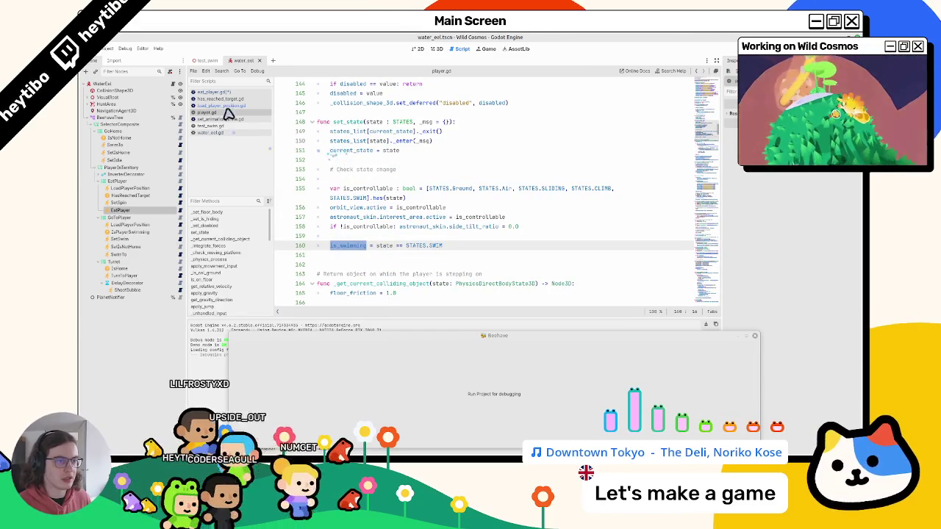
Back in eat_player.gd, delete the unfinished is_player_swimming line and its empty line
{"action": "left_click", "coordinate": [211, 92]}
{"action": "key", "text": "shift+Home"}
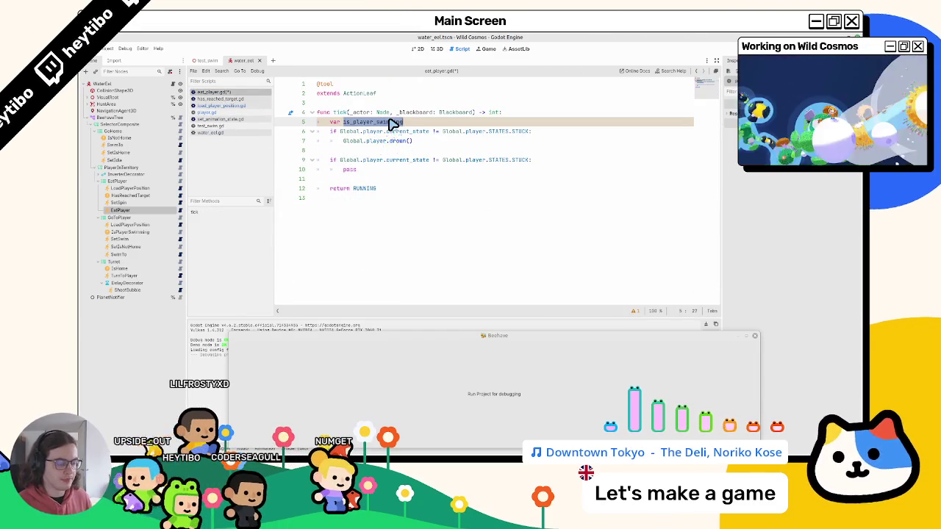
{"action": "key", "text": "BackSpace"}
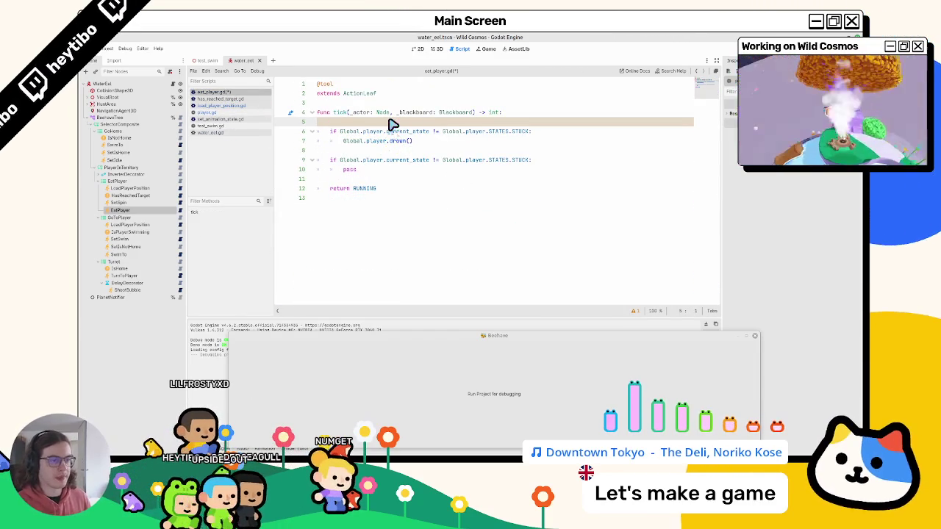
{"action": "key", "text": "BackSpace"}
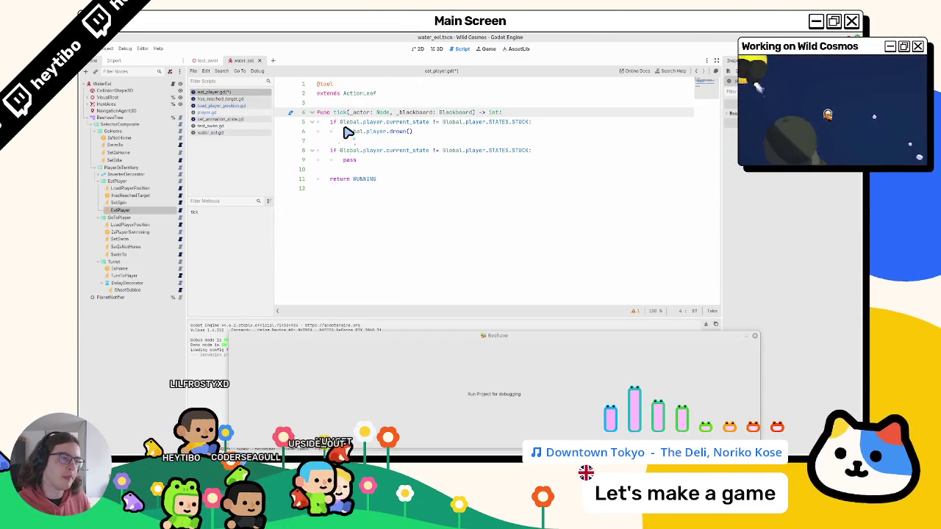
Replace line 5's condition with Global.player.is_swimming
{"action": "double_click", "coordinate": [345, 125]}
{"action": "left_click_drag", "start_coordinate": [349, 125], "coordinate": [524, 121]}
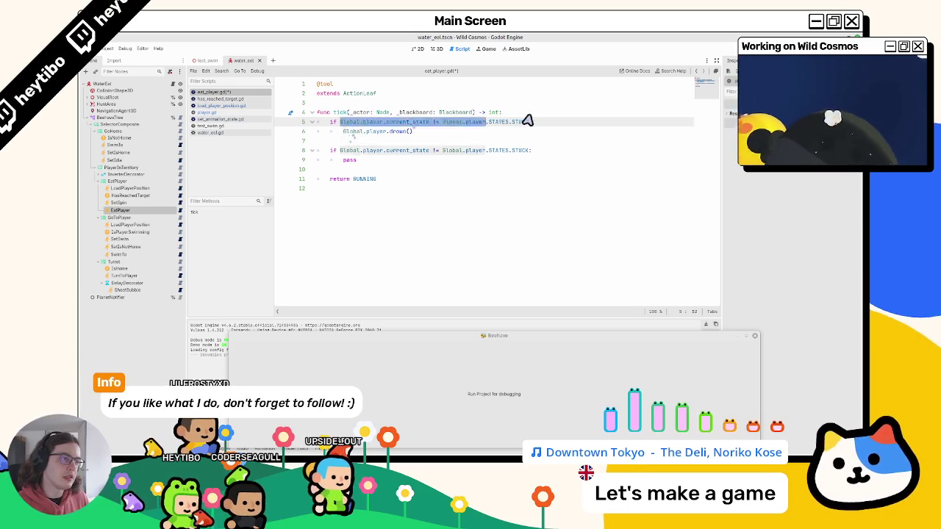
{"action": "type", "text": "is_swimming:"}
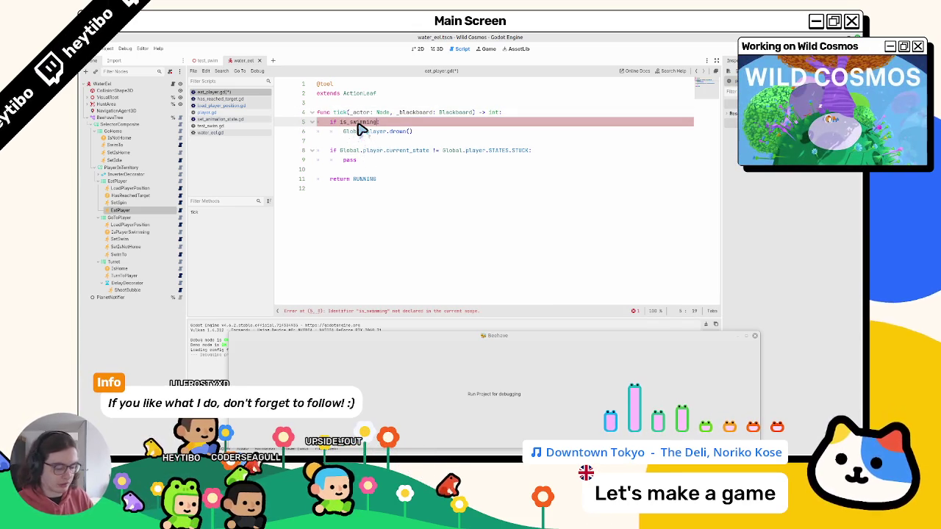
{"action": "type", "text": "Global."}
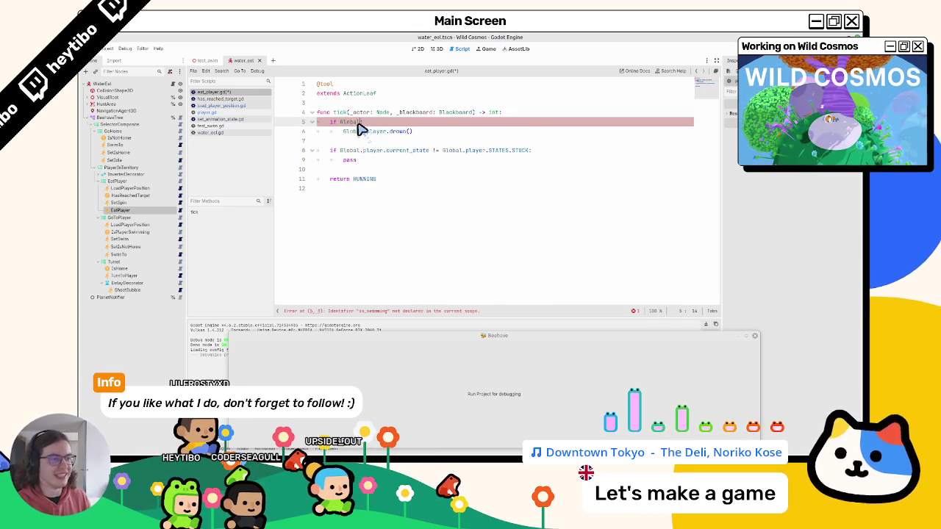
{"action": "type", "text": "player.is_swimming:"}
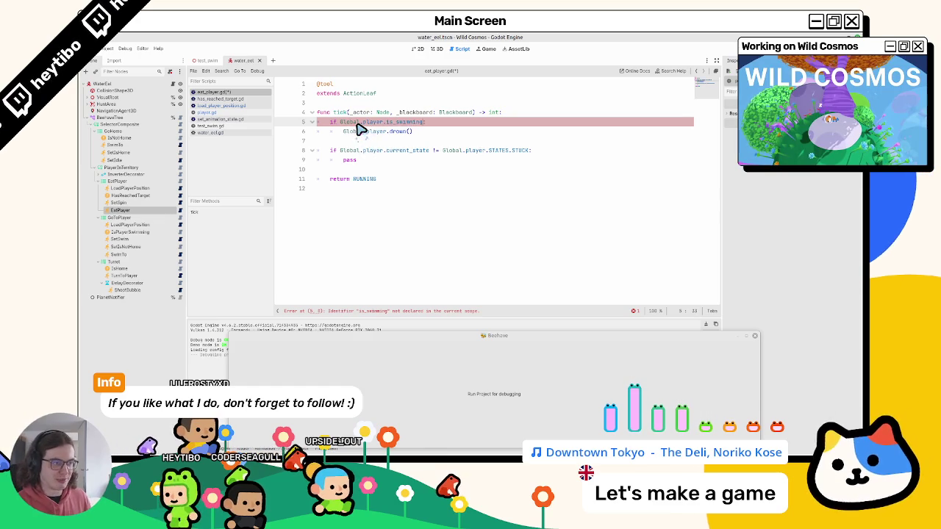
{"action": "double_click", "coordinate": [363, 132]}
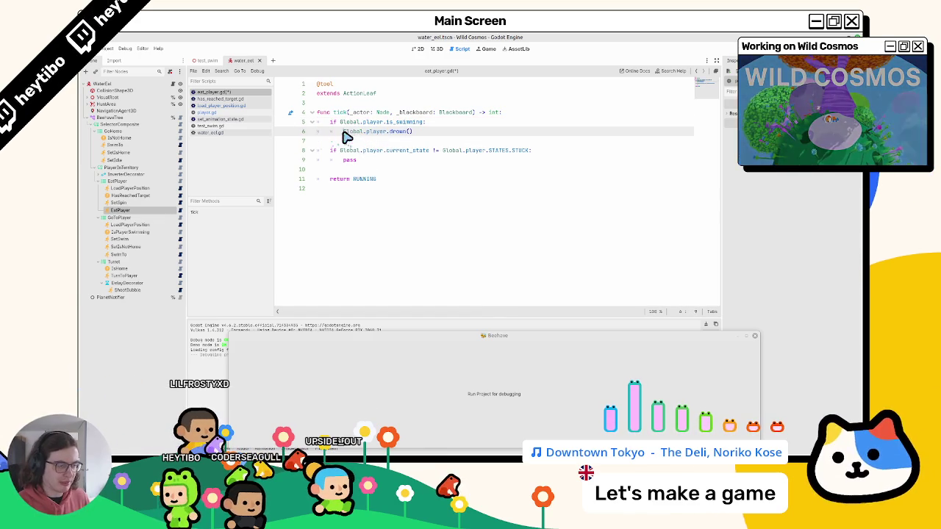
{"action": "mouse_move", "coordinate": [340, 122]}
{"action": "left_mouse_down"}
{"action": "mouse_move", "coordinate": [425, 123]}
{"action": "mouse_move", "coordinate": [353, 125]}
{"action": "left_mouse_up"}
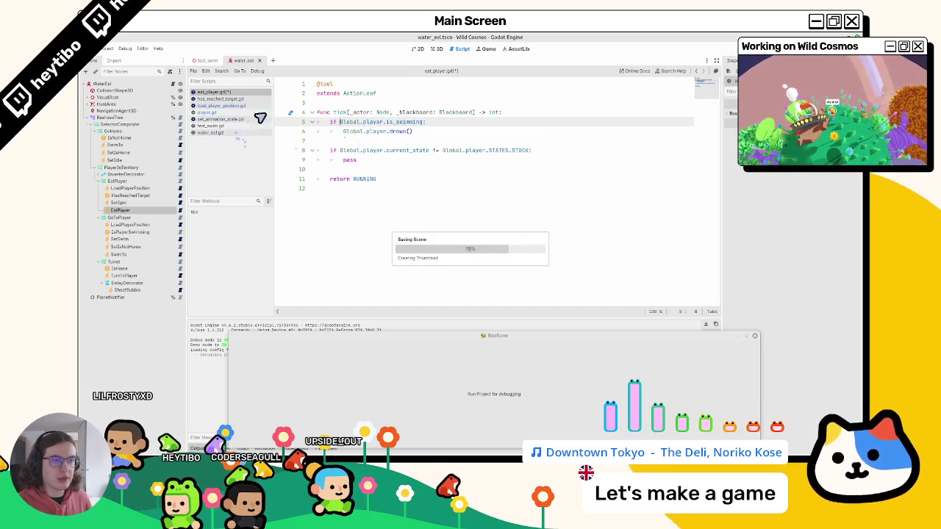
Check where is_swimming is defined and assigned in player.gd, then return to eat_player.gd
{"action": "left_click", "coordinate": [401, 122], "text": "ctrl"}
{"action": "double_click", "coordinate": [346, 188]}
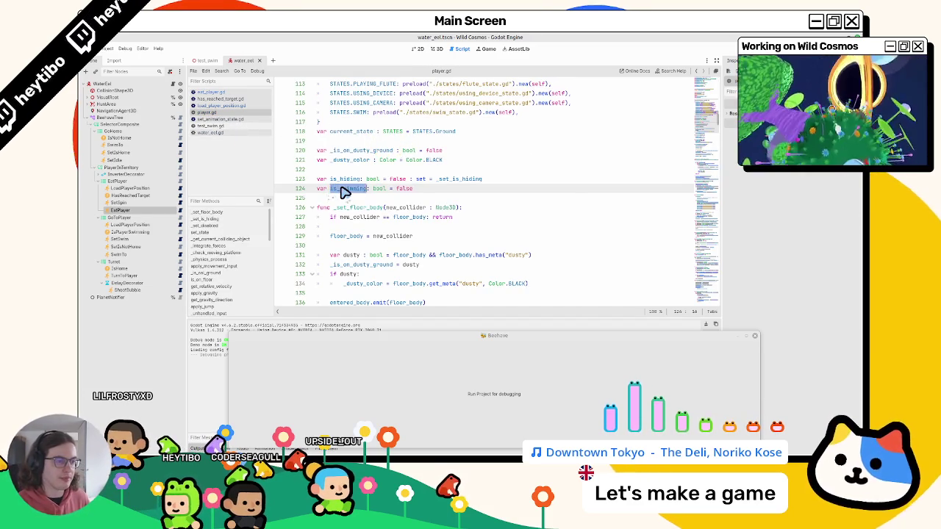
{"action": "key", "text": "ctrl+d"}
{"action": "left_click_drag", "start_coordinate": [443, 189], "coordinate": [330, 193]}
{"action": "scroll", "coordinate": [421, 244], "scroll_direction": "up", "scroll_amount": 2}
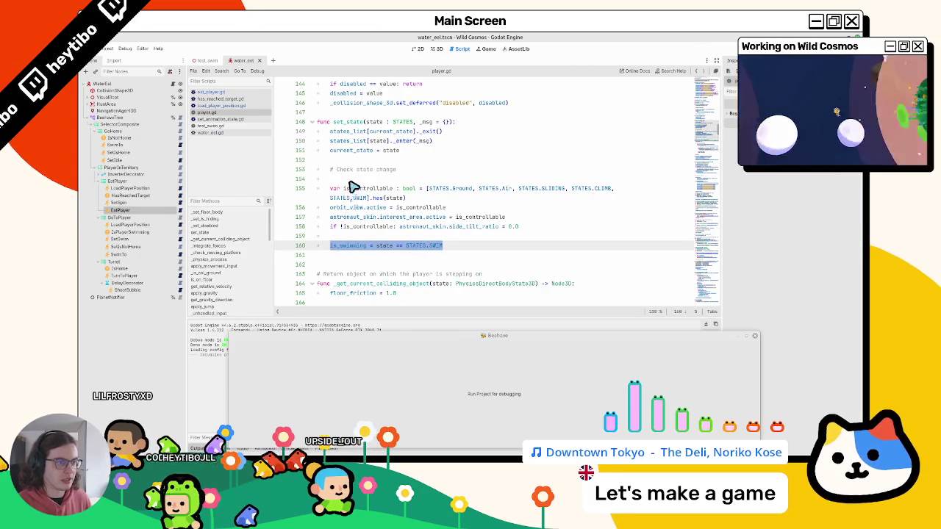
{"action": "left_click", "coordinate": [211, 92]}
{"action": "left_click", "coordinate": [219, 98]}
{"action": "left_click", "coordinate": [211, 92]}
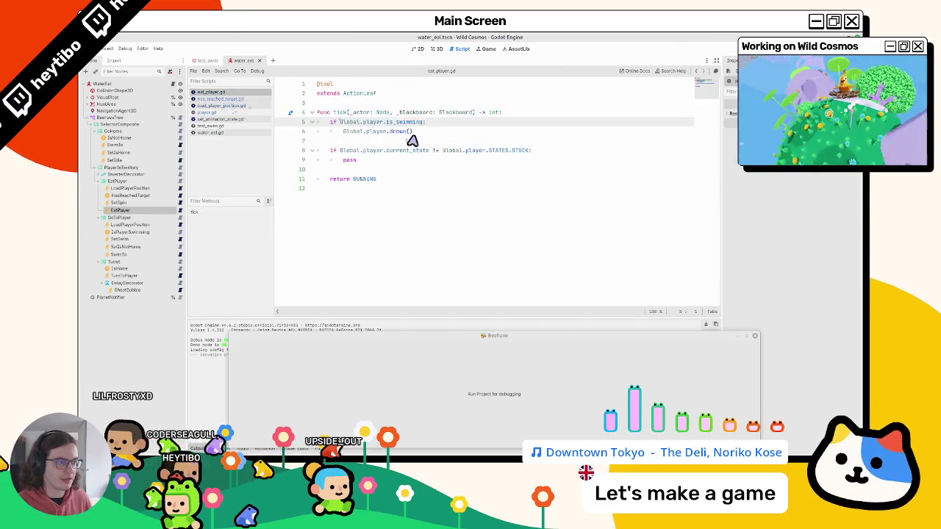
Examine the Global.player.current_state check in the line 8 if block
{"action": "mouse_move", "coordinate": [339, 150]}
{"action": "left_mouse_down"}
{"action": "mouse_move", "coordinate": [578, 162]}
{"action": "mouse_move", "coordinate": [378, 164]}
{"action": "left_mouse_up"}
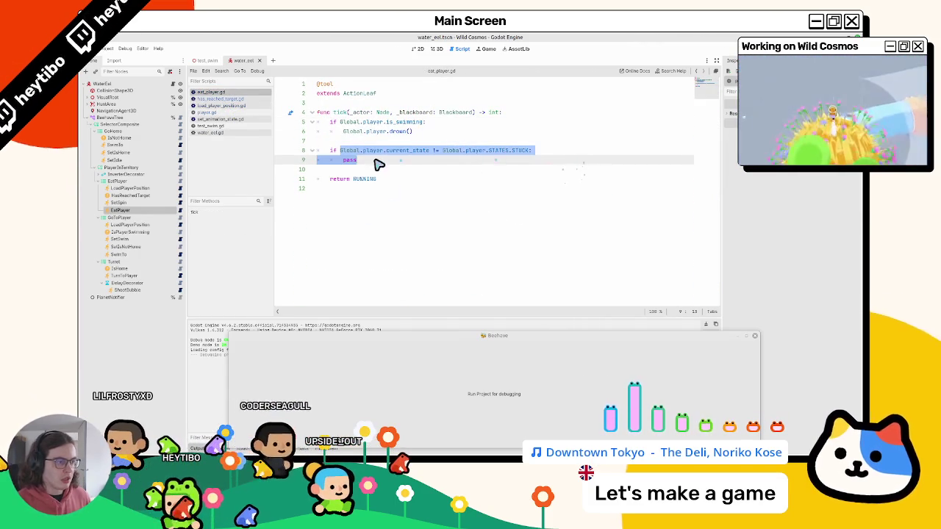
{"action": "double_click", "coordinate": [410, 152]}
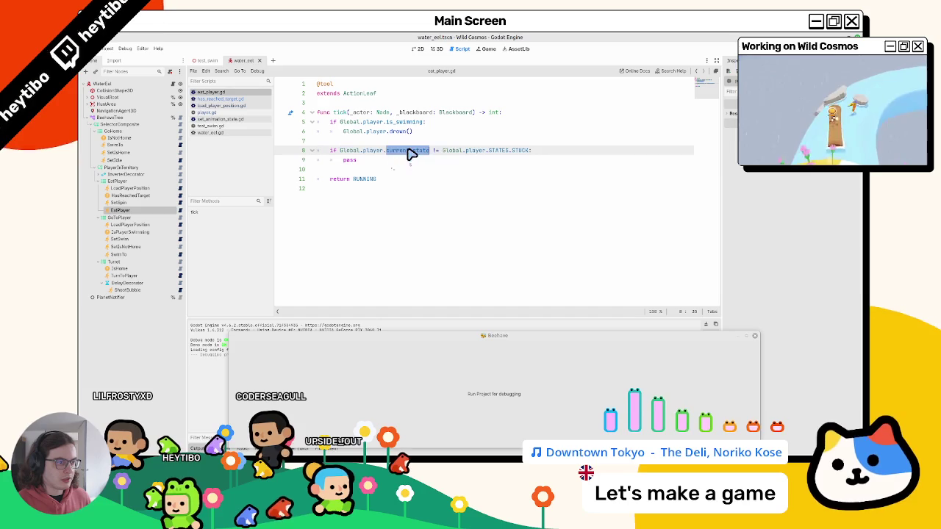
{"action": "left_click_drag", "start_coordinate": [416, 152], "coordinate": [532, 154]}
{"action": "double_click", "coordinate": [373, 151]}
{"action": "double_click", "coordinate": [402, 153]}
{"action": "left_click_drag", "start_coordinate": [405, 122], "coordinate": [335, 122]}
{"action": "double_click", "coordinate": [350, 151]}
{"action": "double_click", "coordinate": [407, 154]}
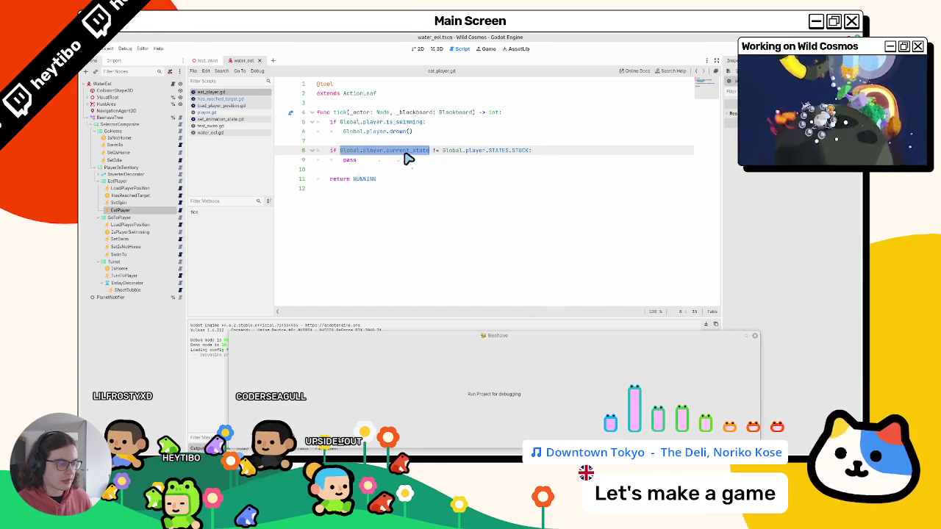
{"action": "left_click_drag", "start_coordinate": [407, 154], "coordinate": [338, 157]}
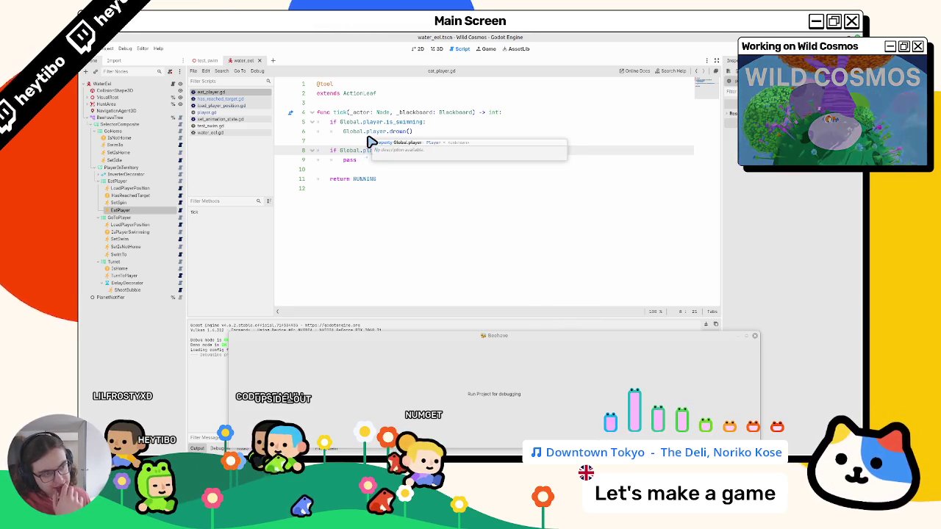
Select the lines 8–9 if block, undo an accidental move of it, and save eat_player.gd
{"action": "left_click", "coordinate": [367, 143]}
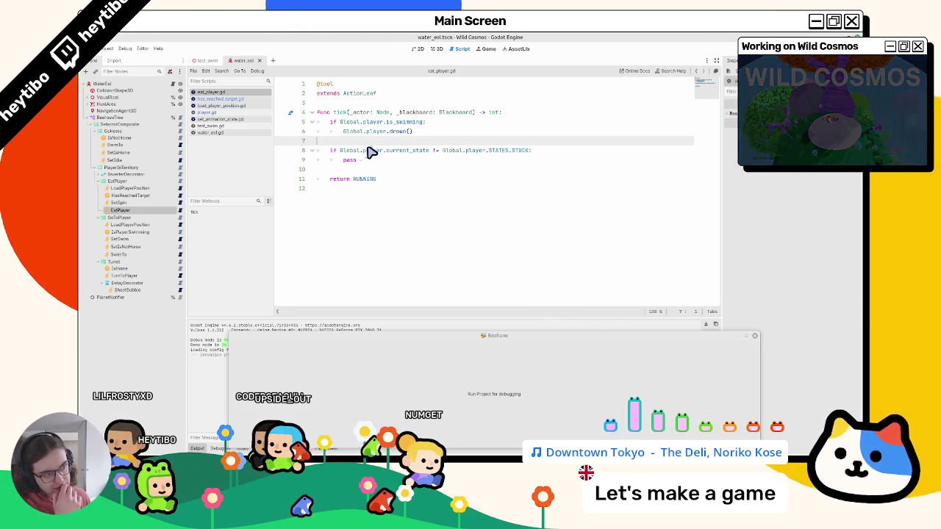
{"action": "left_click", "coordinate": [364, 161]}
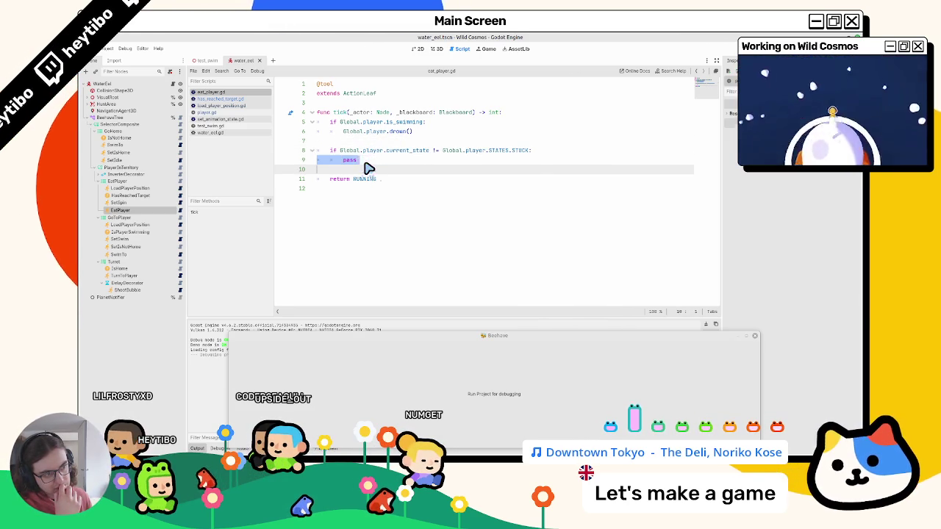
{"action": "key", "text": "shift+Up"}
{"action": "key", "text": "shift+Home"}
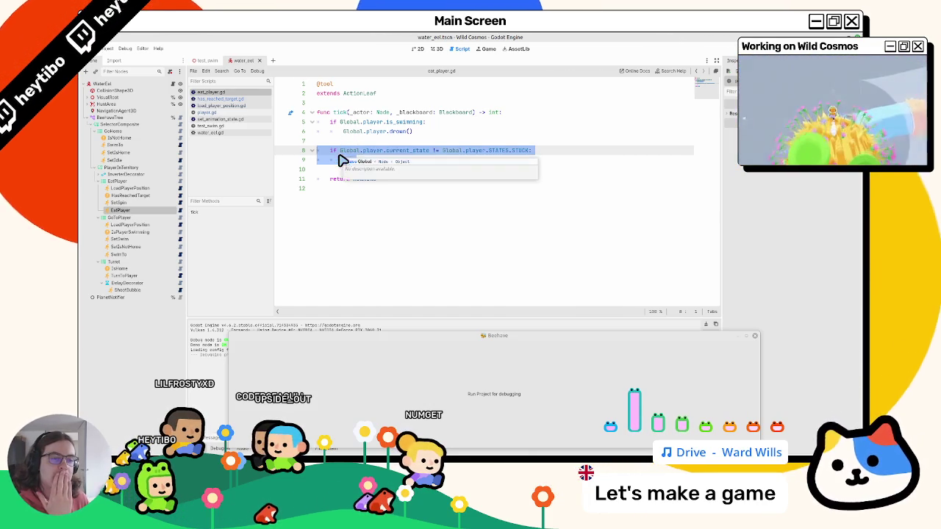
{"action": "double_click", "coordinate": [356, 151]}
{"action": "mouse_move", "coordinate": [376, 122]}
{"action": "left_mouse_down"}
{"action": "mouse_move", "coordinate": [356, 160]}
{"action": "mouse_move", "coordinate": [368, 196]}
{"action": "mouse_move", "coordinate": [356, 195]}
{"action": "left_mouse_up"}
{"action": "key", "text": "ctrl+z"}
{"action": "key", "text": "ctrl+s"}
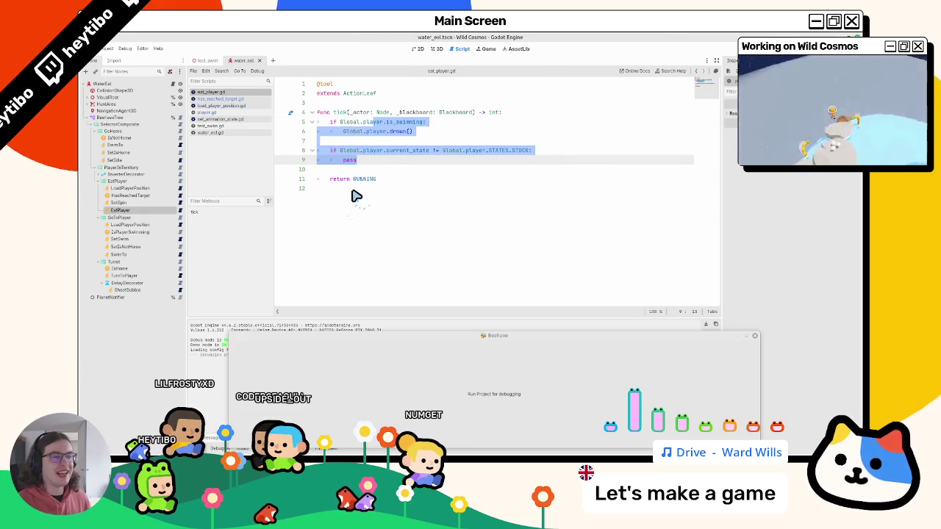
Run test_swim with F6, swim across the water pool, pause, and switch to water_eel
{"action": "left_click", "coordinate": [207, 61]}
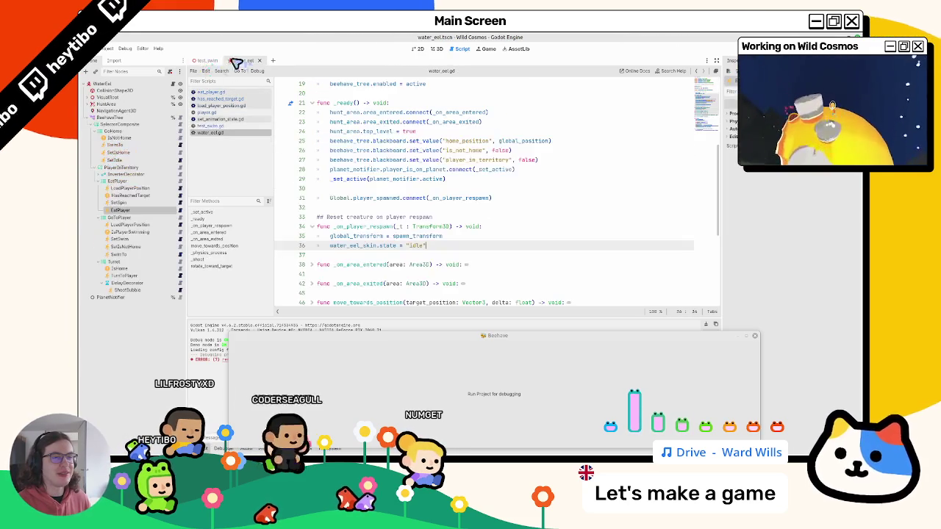
{"action": "key", "text": "F6"}
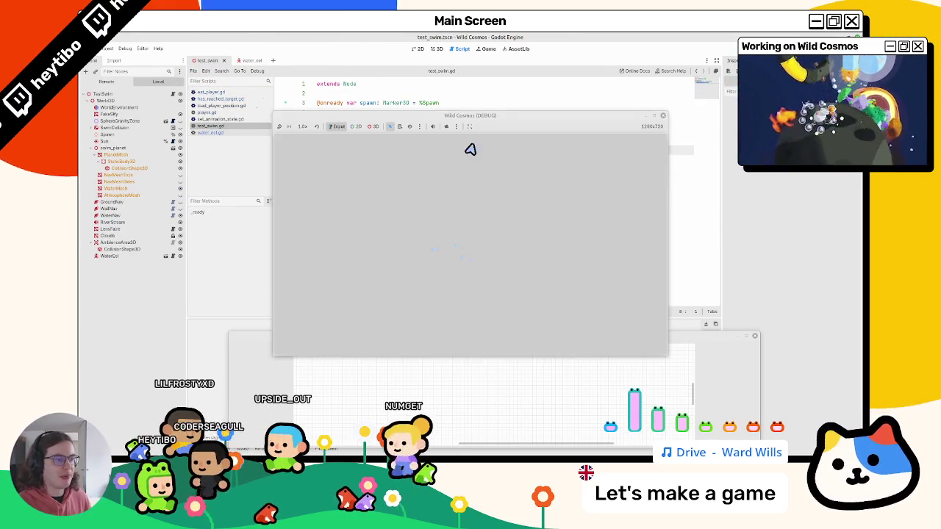
{"action": "right_click", "coordinate": [494, 116]}
{"action": "left_click", "coordinate": [529, 168]}
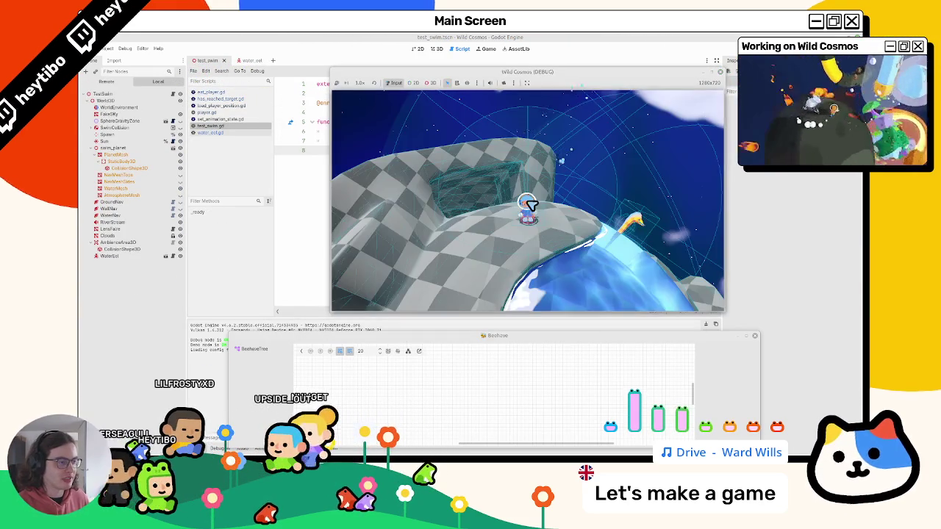
{"action": "key", "text": "w"}
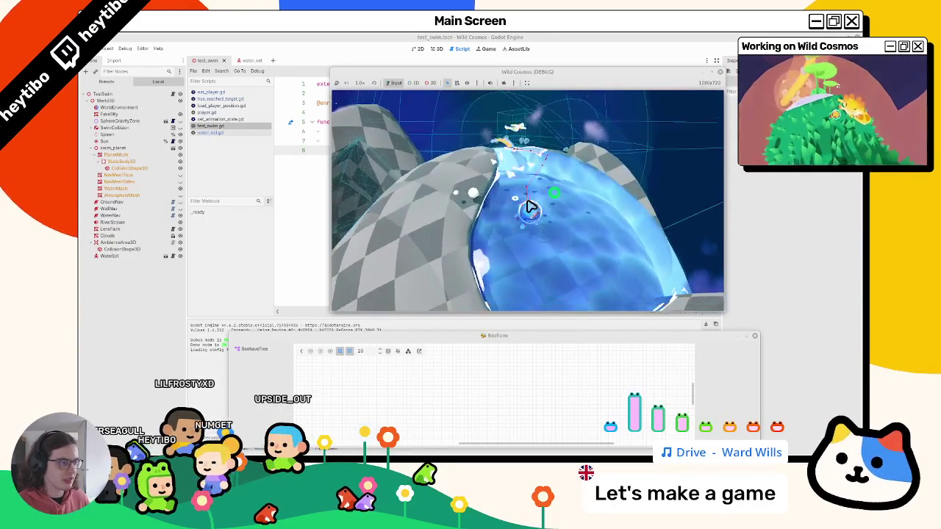
{"action": "key", "text": "w"}
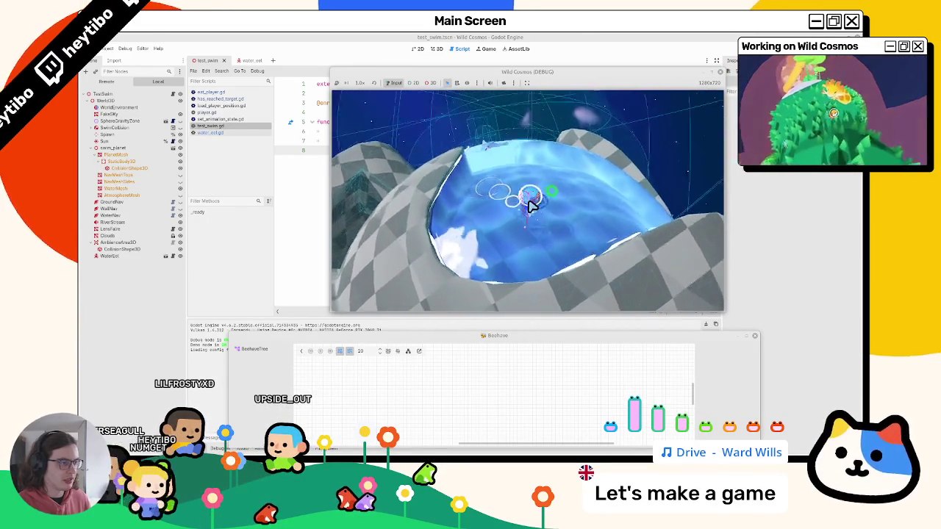
{"action": "key", "text": "w"}
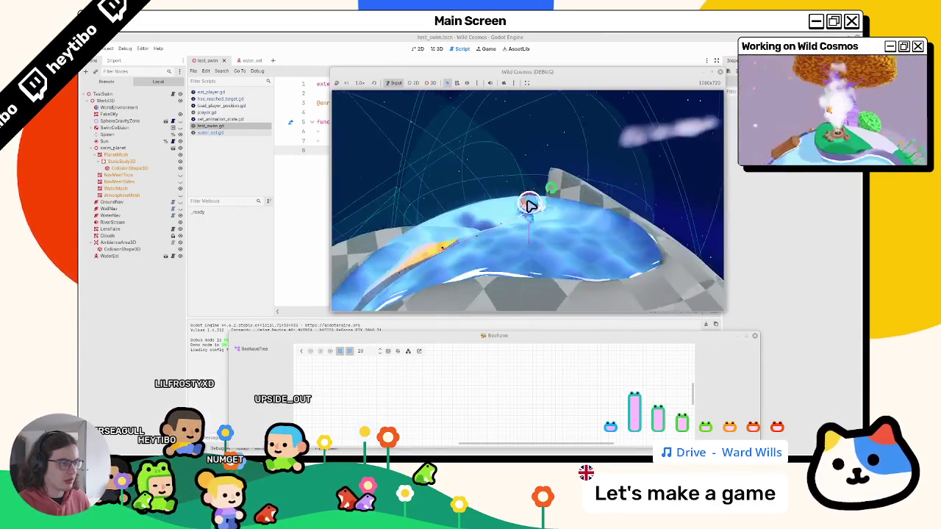
{"action": "key", "text": "w"}
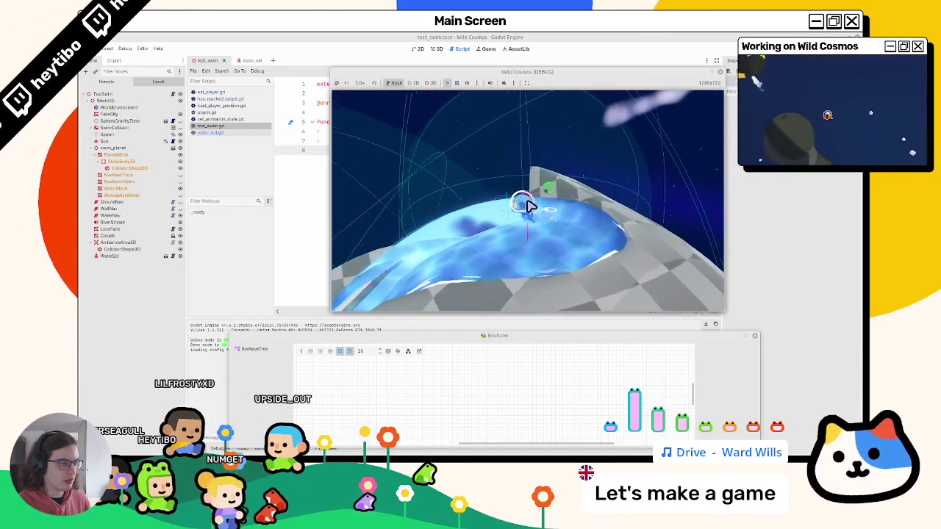
{"action": "key", "text": "Escape"}
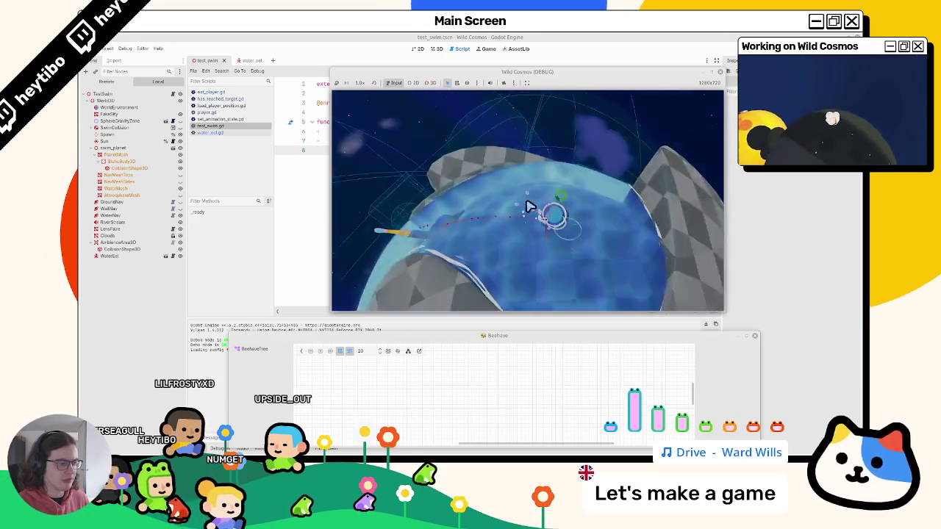
{"action": "left_click", "coordinate": [252, 62]}
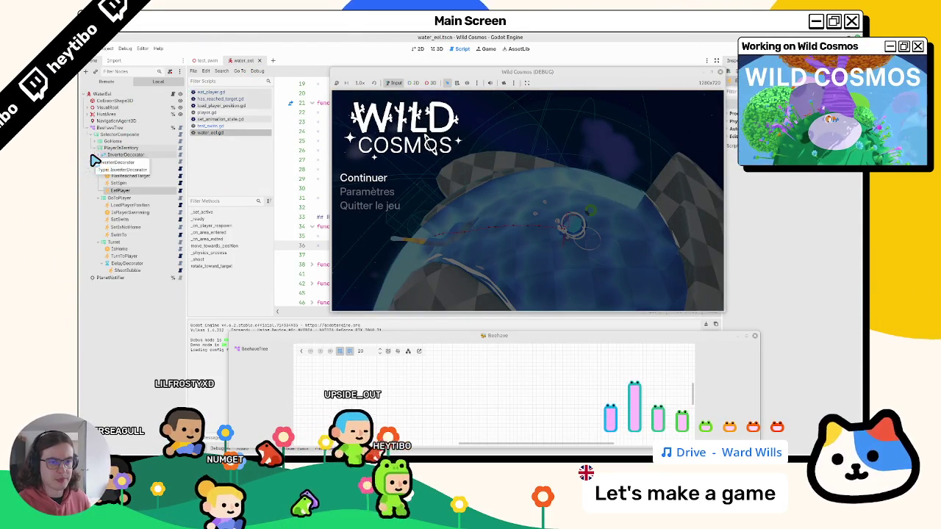
Inspect the GoHome branch and the IsPlayerInTerritory condition in the behaviour tree
{"action": "left_click", "coordinate": [92, 144]}
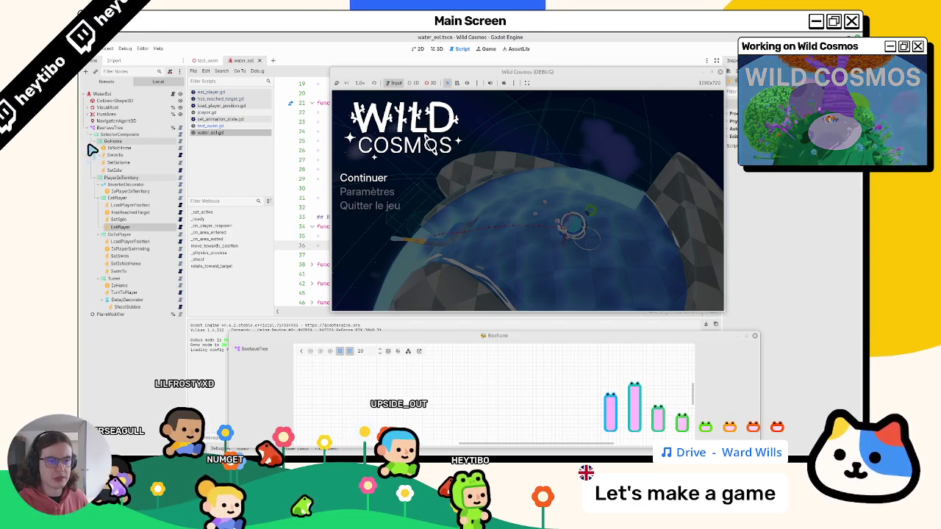
{"action": "left_click", "coordinate": [96, 142]}
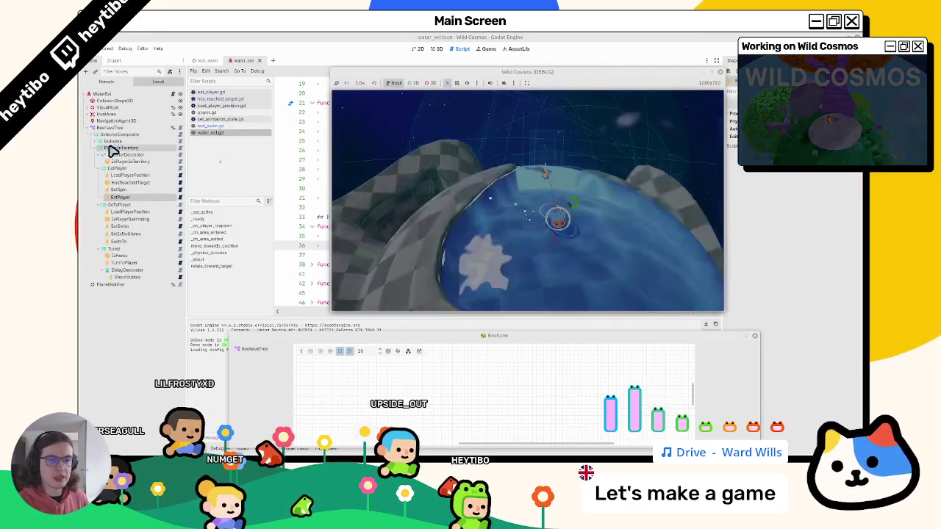
{"action": "left_click", "coordinate": [130, 162]}
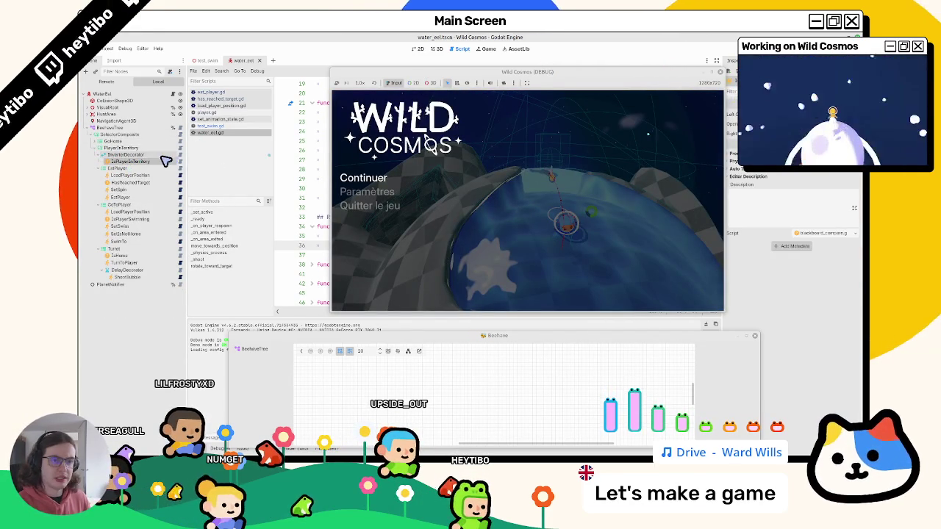
Resume the game, play with Escape pauses, then stop it with F8
{"action": "left_click", "coordinate": [524, 185]}
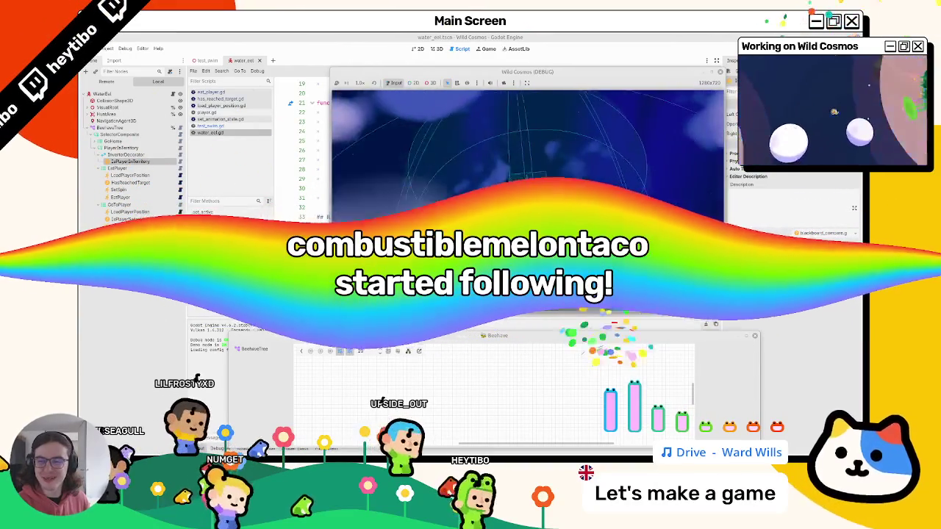
{"action": "key", "text": "Escape"}
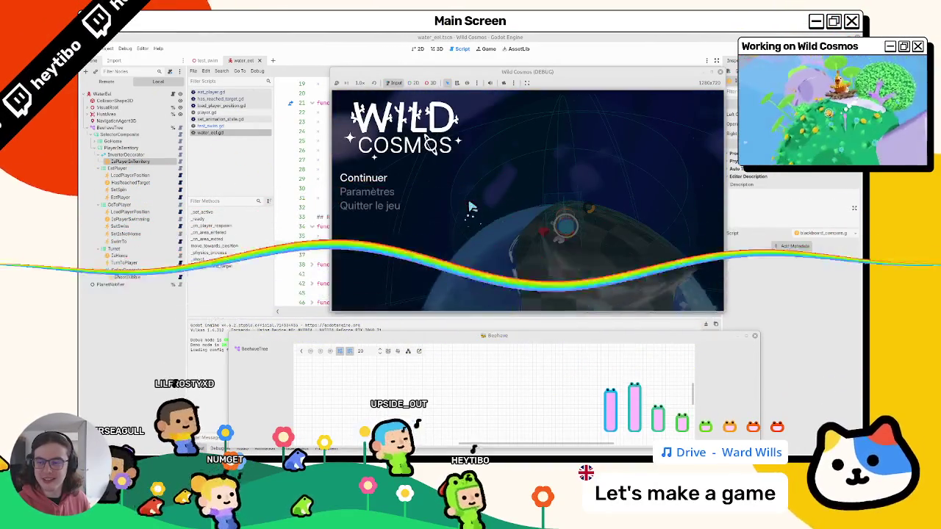
{"action": "key", "text": "Escape"}
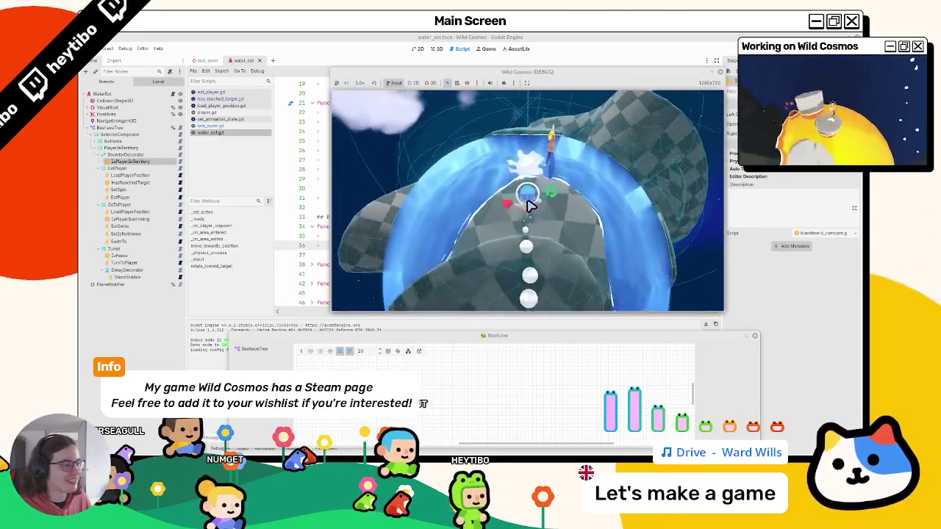
{"action": "key", "text": "Escape"}
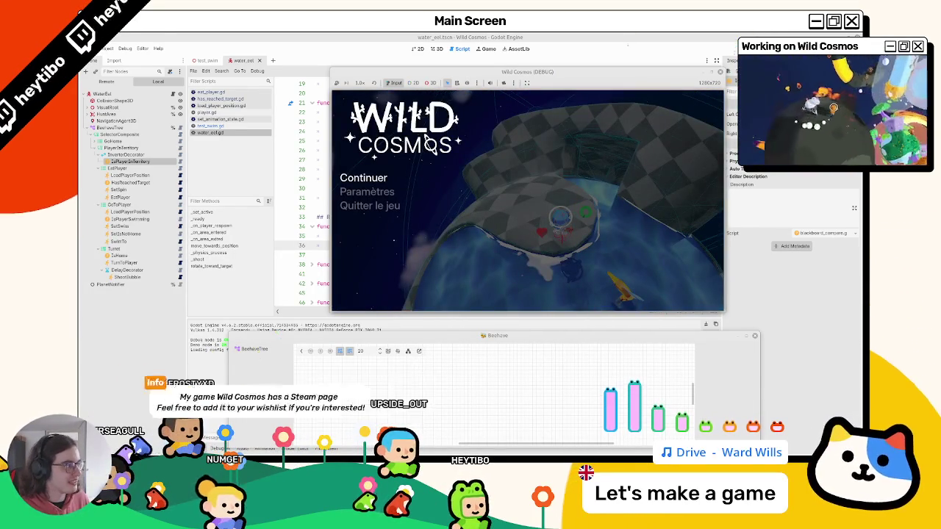
{"action": "key", "text": "F8"}
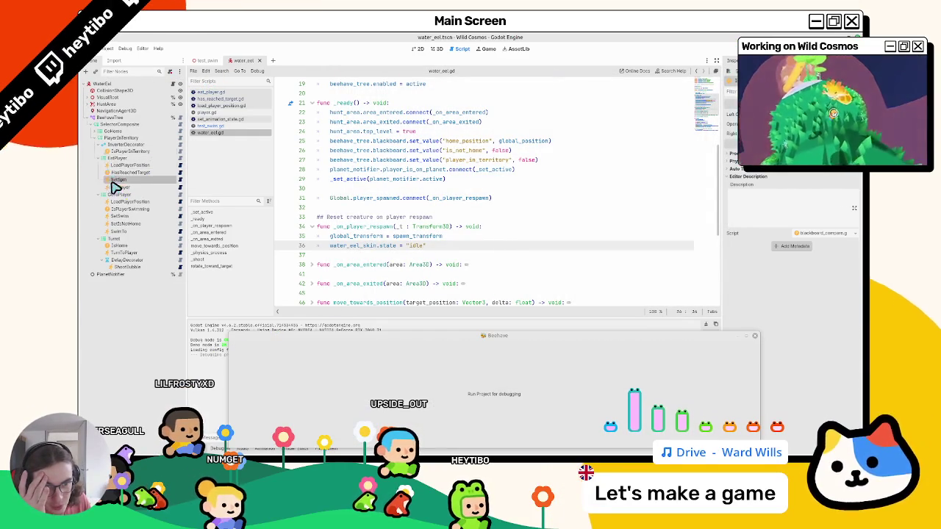
Open EatPlayer's eat_player.gd and look over its pass line and RUNNING return
{"action": "left_click", "coordinate": [160, 188]}
{"action": "left_click", "coordinate": [180, 188]}
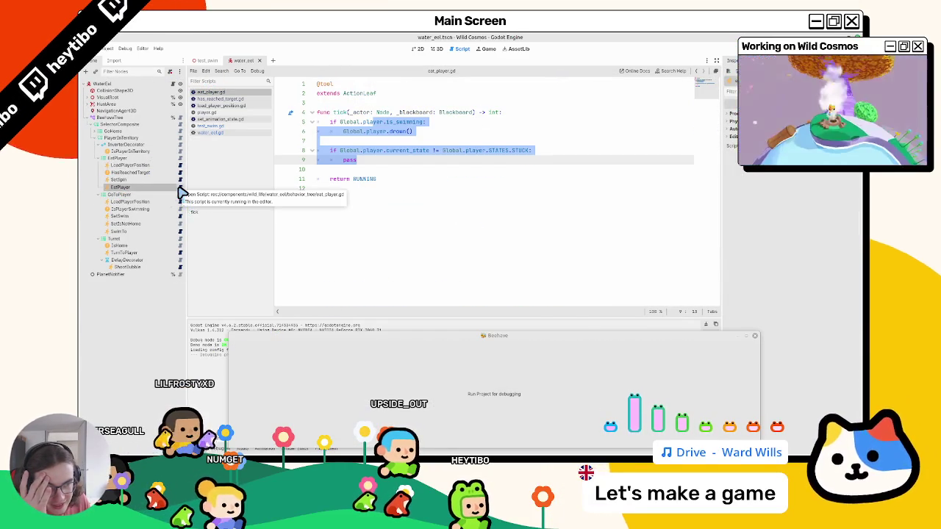
{"action": "triple_click", "coordinate": [412, 163]}
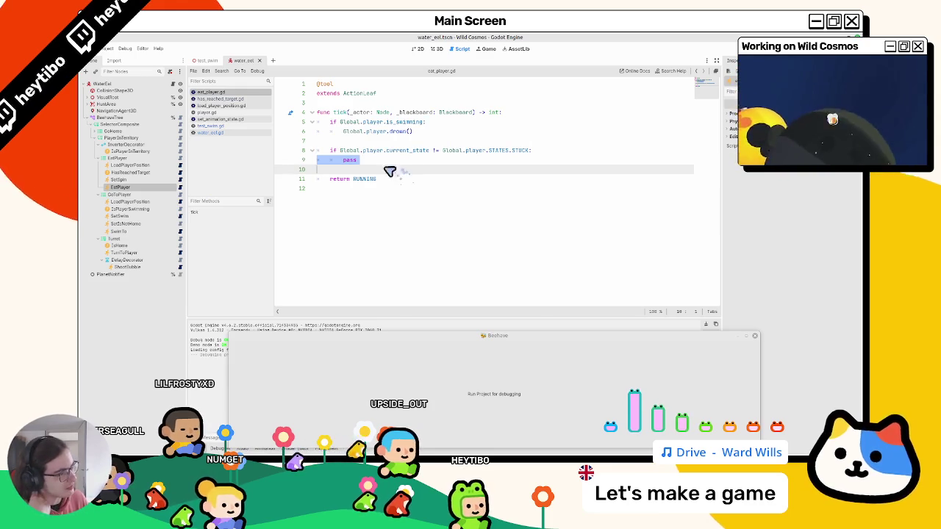
{"action": "double_click", "coordinate": [354, 180]}
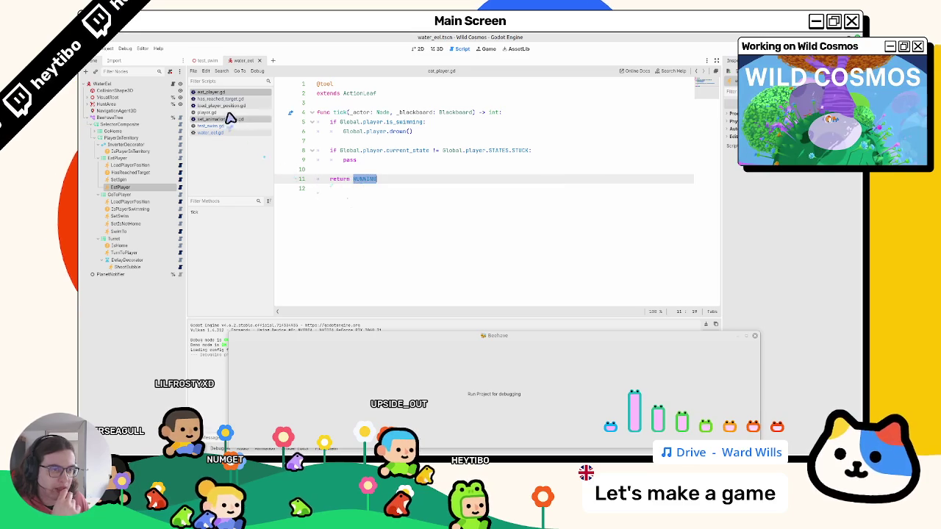
In player.gd, search for 'dr' and step through matches back to the KO match on line 550
{"action": "left_click", "coordinate": [234, 113]}
{"action": "key", "text": "ctrl+f"}
{"action": "type", "text": "dr"}
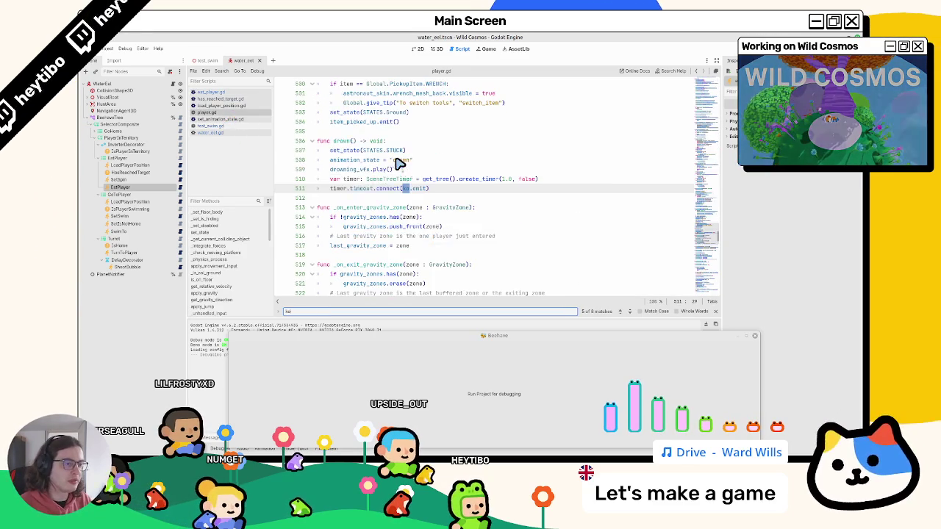
{"action": "key", "text": "Return"}
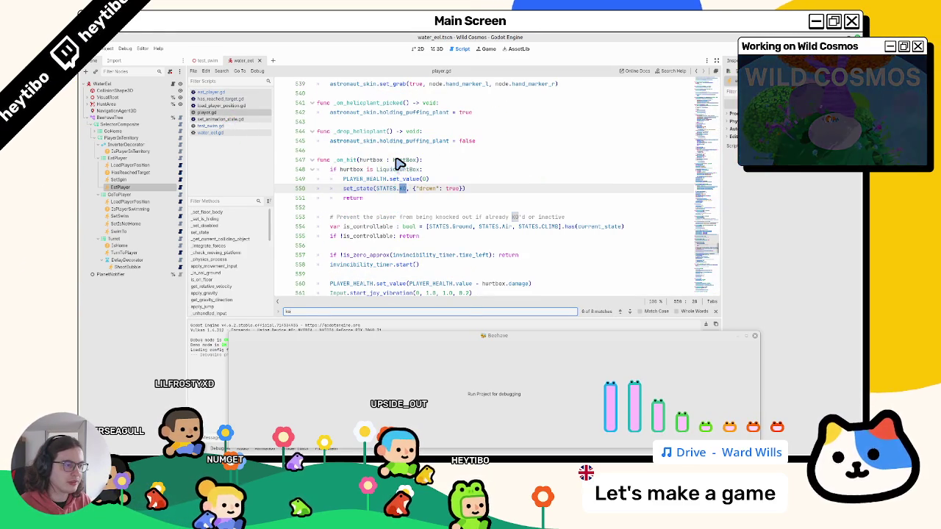
{"action": "key", "text": "Return"}
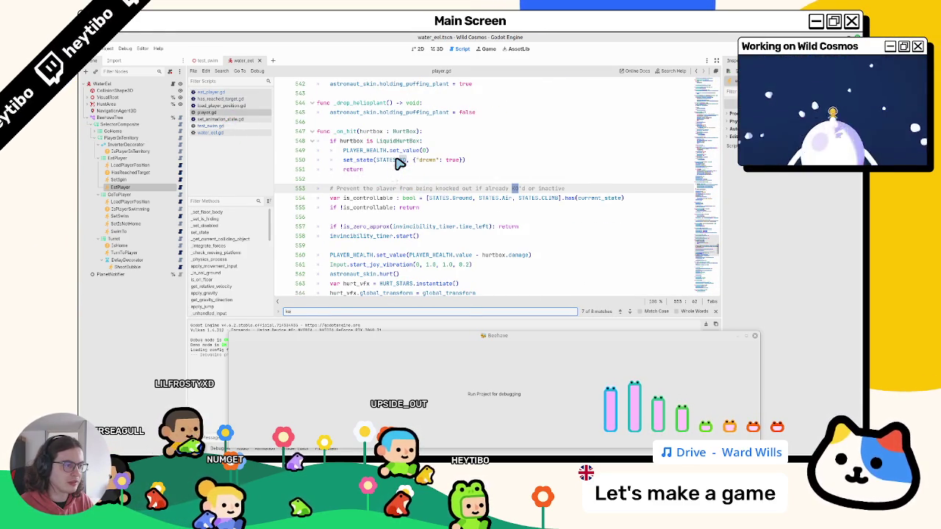
{"action": "key", "text": "Return"}
{"action": "key", "text": "Return"}
{"action": "key", "text": "Return"}
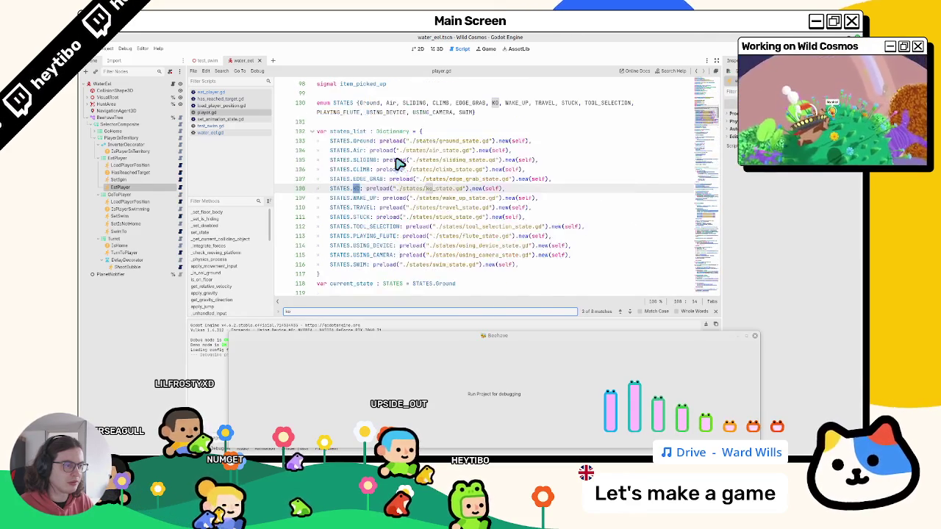
{"action": "key", "text": "Return"}
{"action": "key", "text": "Return"}
{"action": "key", "text": "Return"}
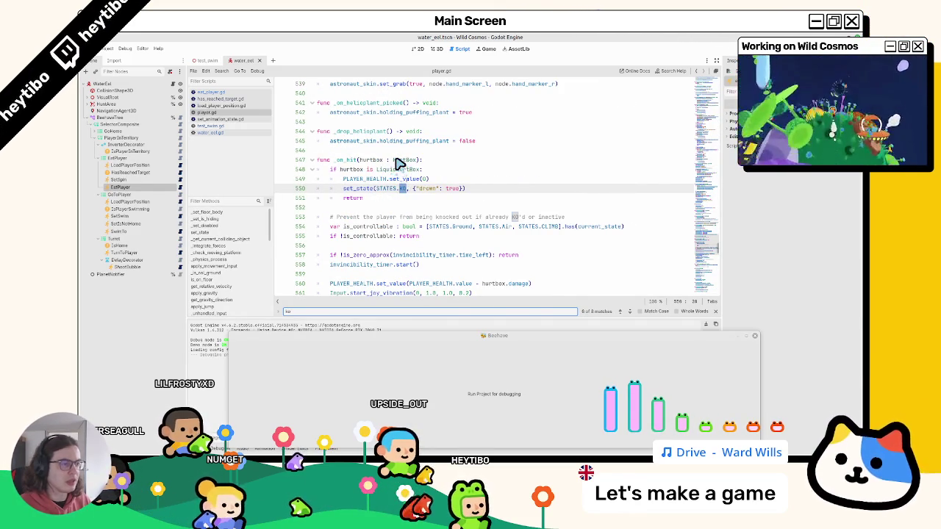
{"action": "key", "text": "Escape"}
Check set_state's documentation and select the liquid hurtbox handling lines
{"action": "double_click", "coordinate": [361, 191]}
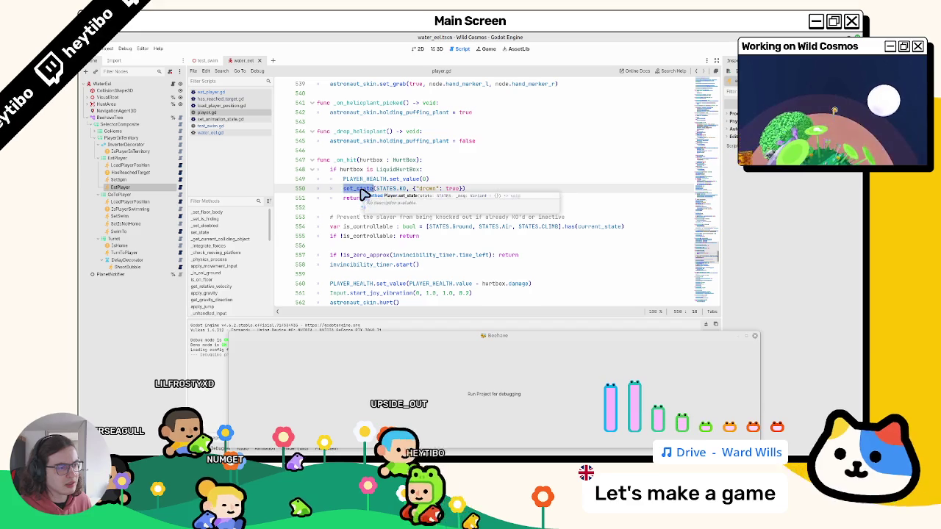
{"action": "key", "text": "Up"}
{"action": "key", "text": "Up"}
{"action": "key", "text": "Home"}
{"action": "key", "text": "shift+Down"}
{"action": "key", "text": "shift+Down"}
{"action": "key", "text": "shift+Down"}
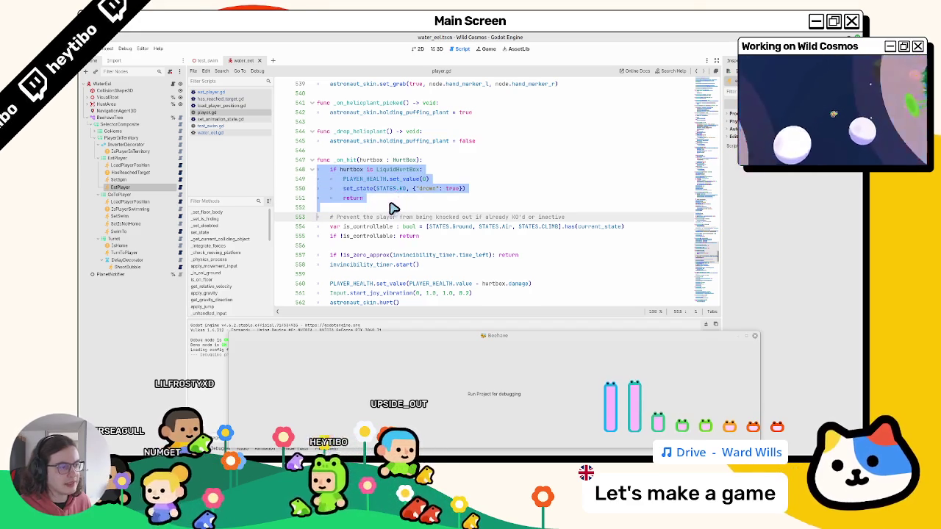
Find the drown() call on line 388, go to drown's definition, then reopen eat_player.gd
{"action": "double_click", "coordinate": [426, 189]}
{"action": "key", "text": "ctrl+f"}
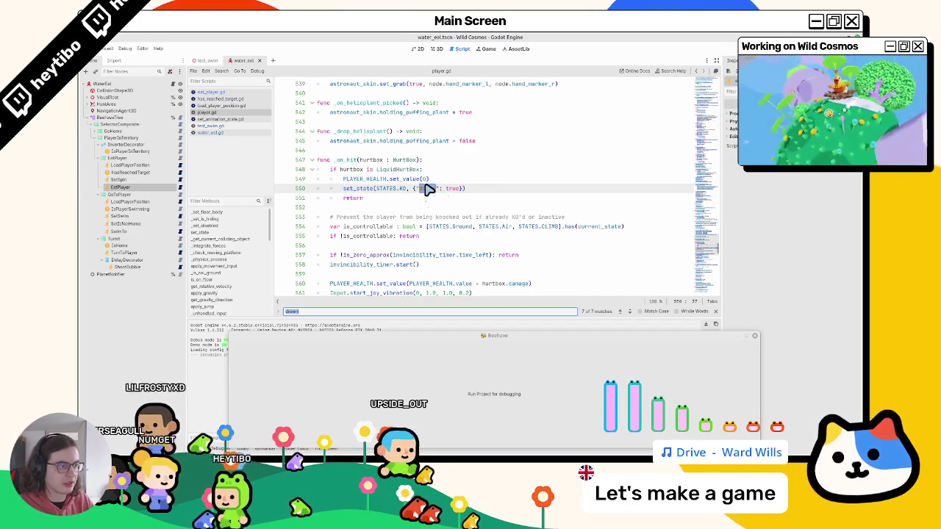
{"action": "key", "text": "shift+Return"}
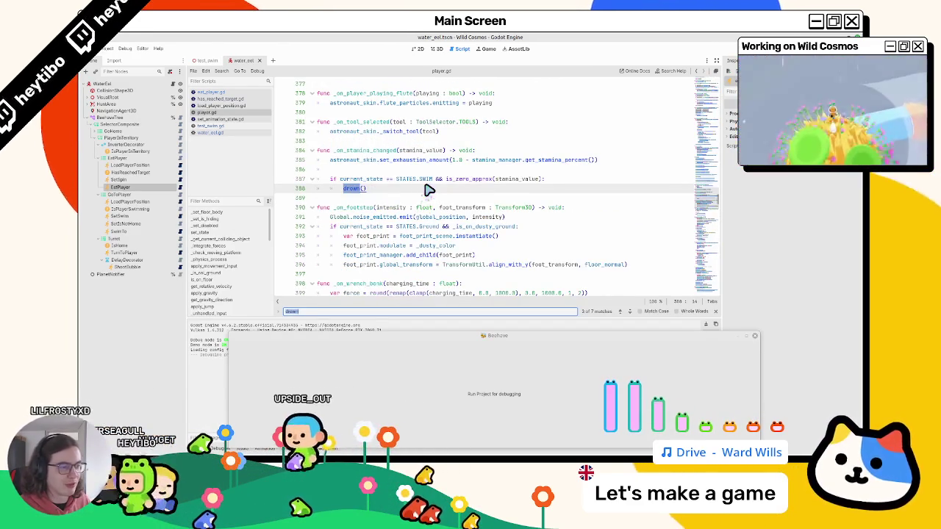
{"action": "key", "text": "Escape"}
{"action": "left_click", "coordinate": [347, 190], "text": "ctrl"}
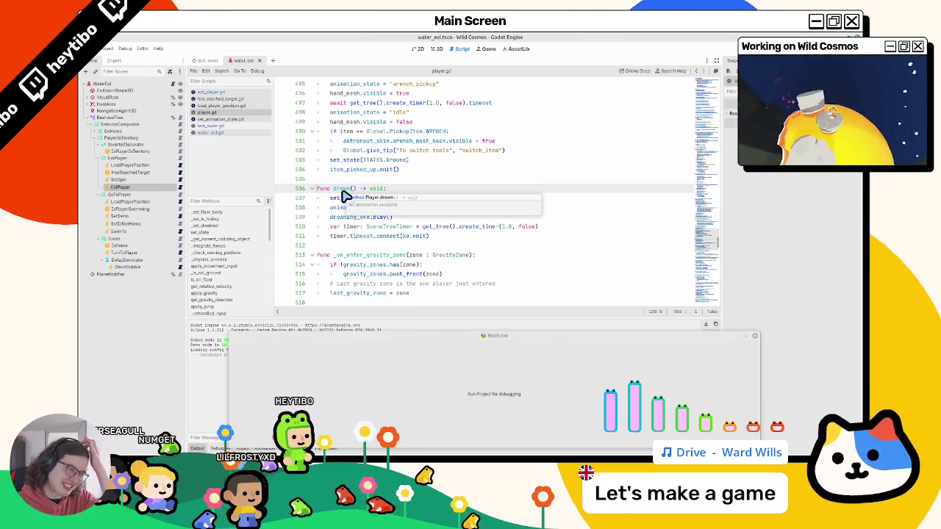
{"action": "left_click", "coordinate": [416, 236]}
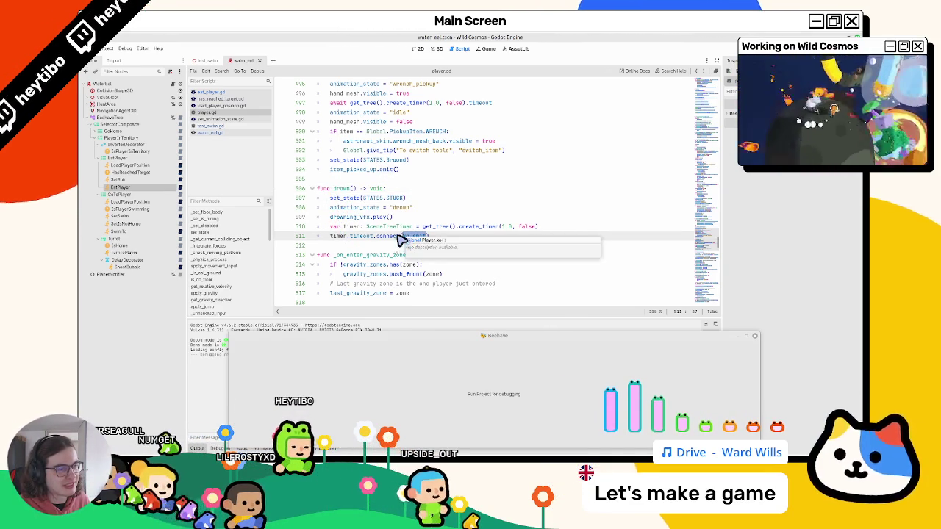
{"action": "mouse_move", "coordinate": [400, 241]}
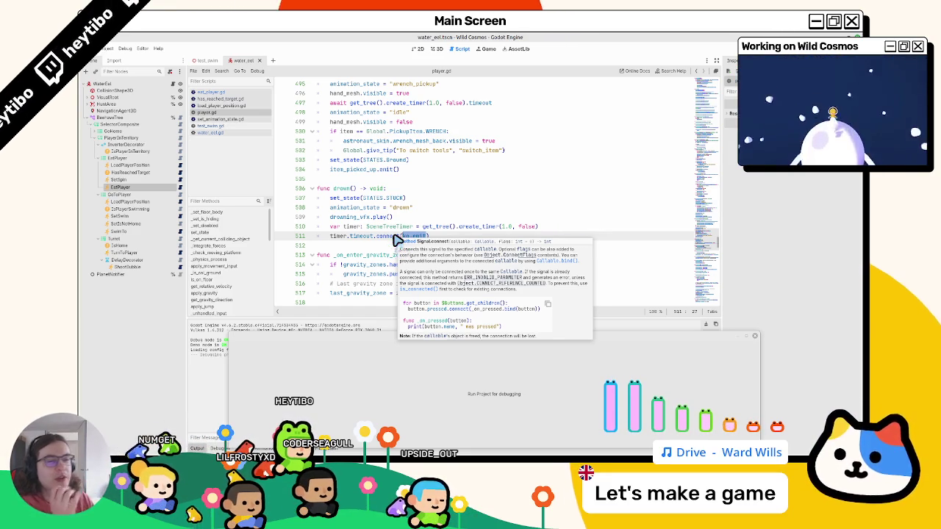
{"action": "left_click", "coordinate": [161, 187]}
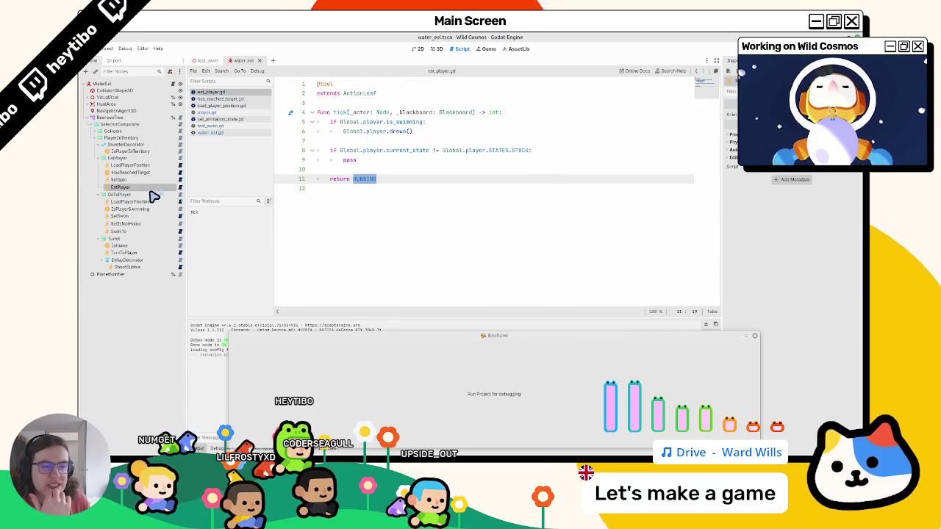
In eat_player.gd on the EatPlayer leaf, complete line 6 as Global.player.drown(), leaving the stuck check with only pass
{"action": "left_click", "coordinate": [152, 189]}
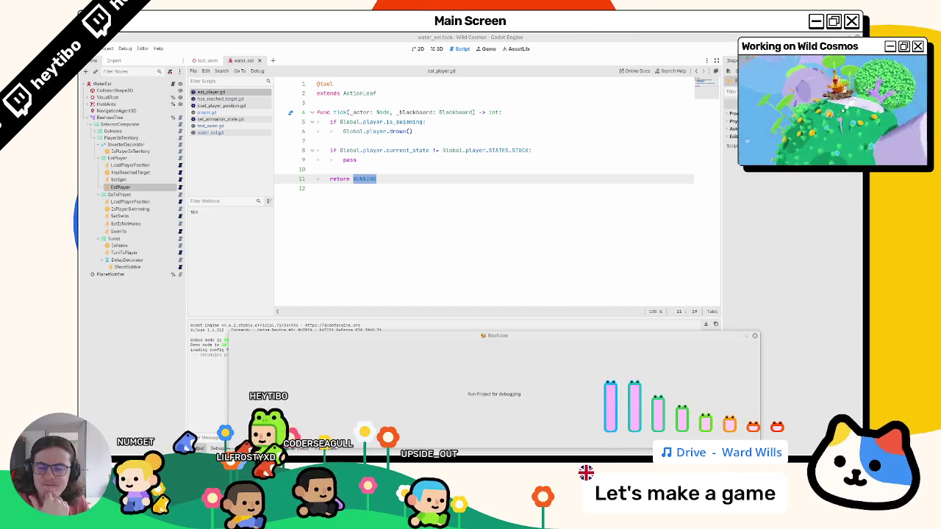
{"action": "left_click", "coordinate": [406, 123]}
{"action": "double_click", "coordinate": [400, 132]}
{"action": "type", "text": "()"}
{"action": "left_click", "coordinate": [377, 161]}
{"action": "key", "text": "shift+Up"}
{"action": "key", "text": "shift+Up"}
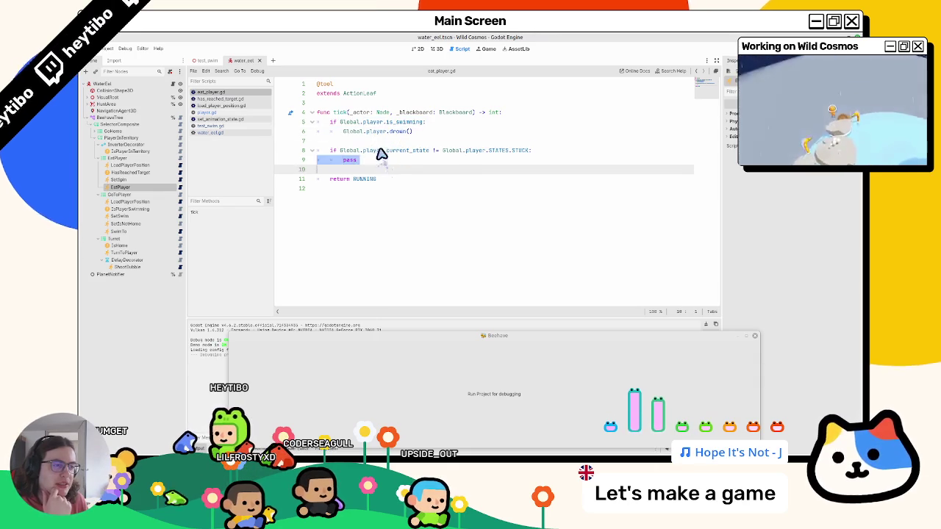
{"action": "left_click", "coordinate": [372, 172]}
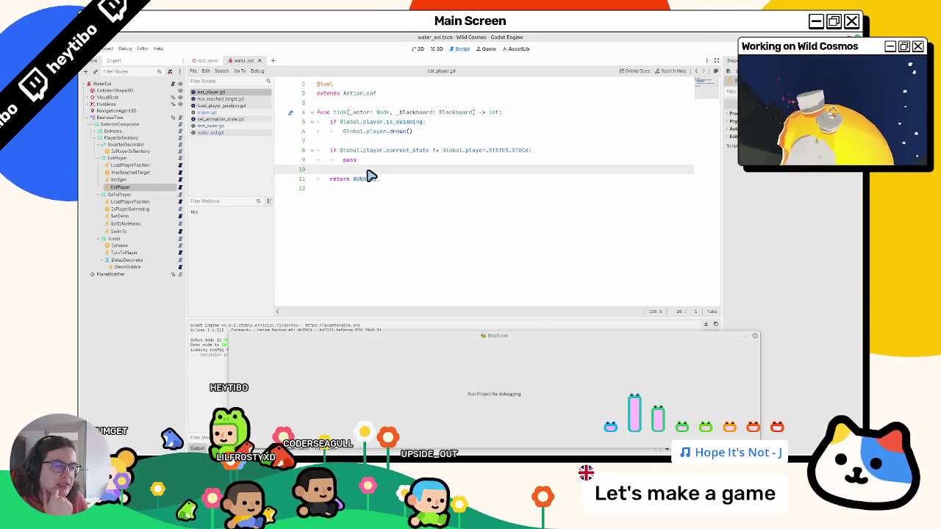
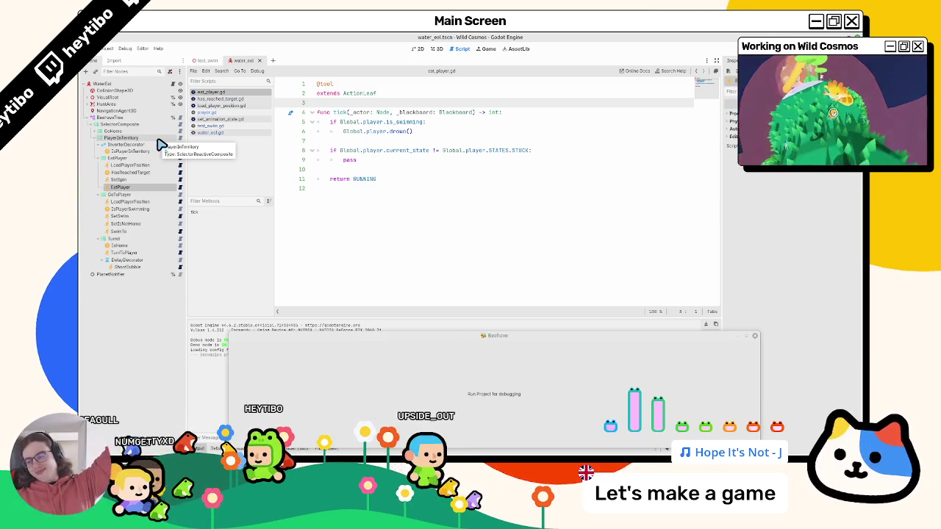
Start a _ready function above tick with a Global.player connect call
{"action": "key", "text": "Return"}
{"action": "key", "text": "Return"}
{"action": "key", "text": "Up"}
{"action": "type", "text": "func _r"}
{"action": "key", "text": "Return"}
{"action": "key", "text": "Return"}
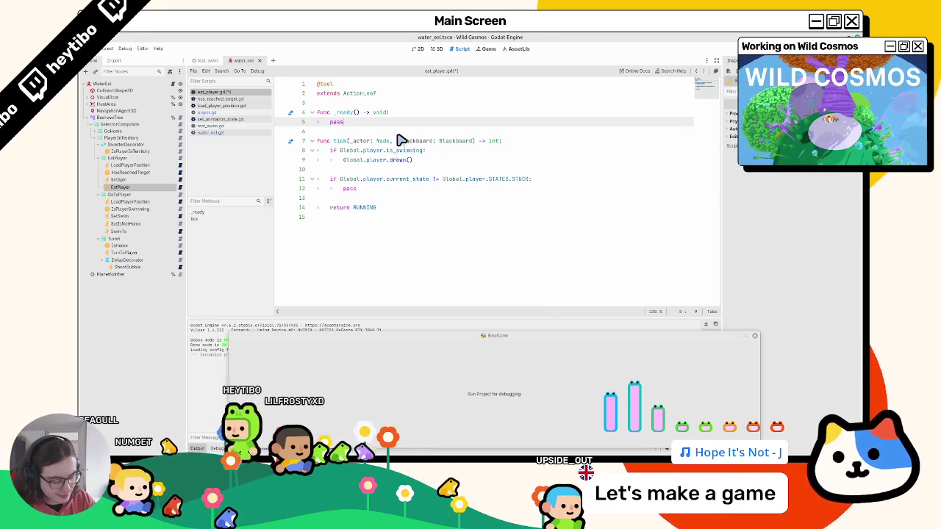
{"action": "key", "text": "ctrl+BackSpace"}
{"action": "key", "text": "ctrl+equal"}
{"action": "type", "text": "Global."}
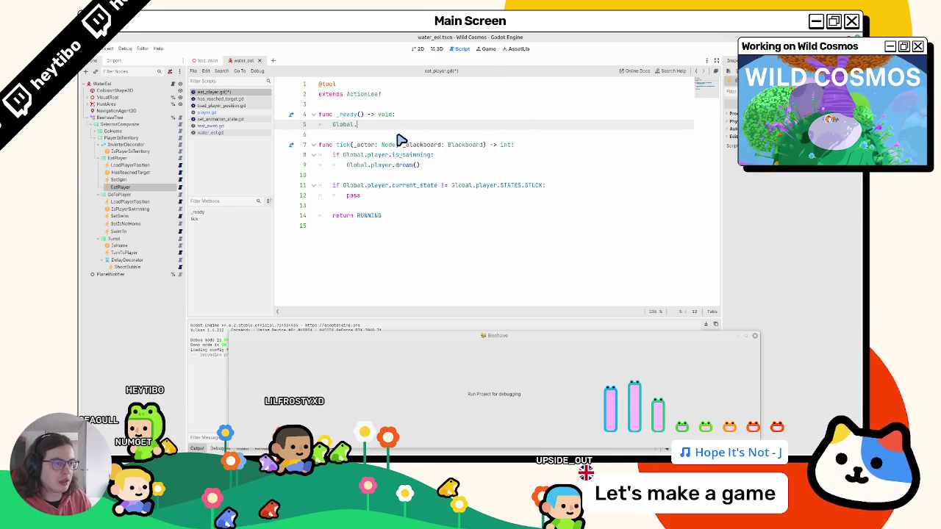
{"action": "type", "text": "player.ke"}
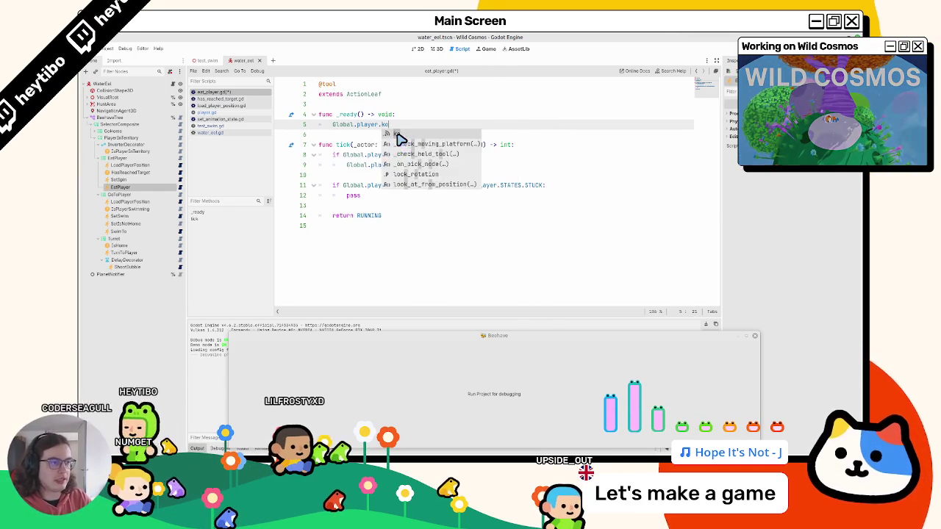
{"action": "type", "text": "con"}
{"action": "key", "text": "Return"}
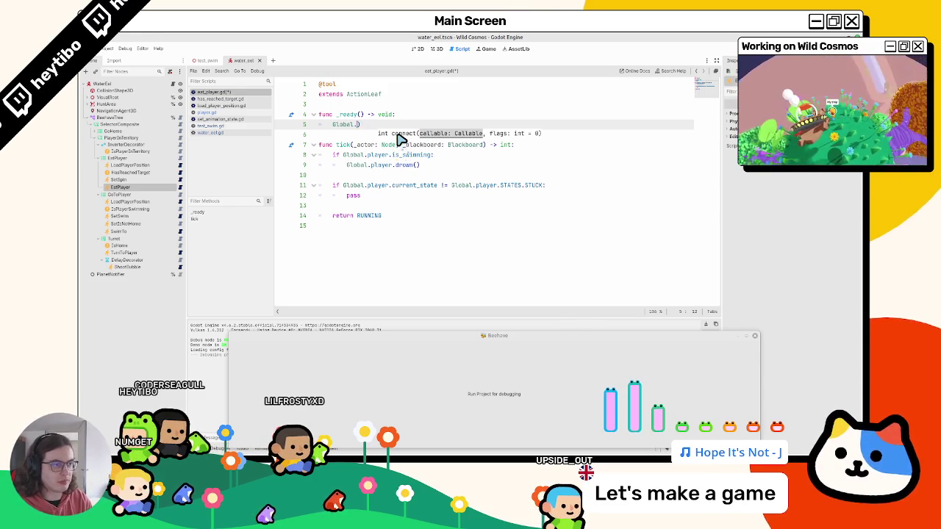
Rework the connect call to use Global's player_spawned signal
{"action": "key", "text": "ctrl+BackSpace"}
{"action": "type", "text": "respa"}
{"action": "key", "text": "ctrl+BackSpace"}
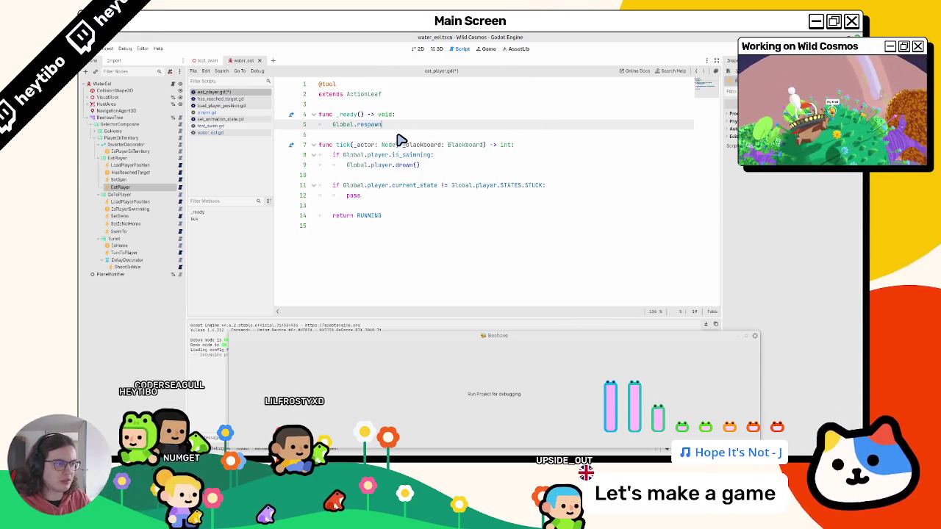
{"action": "type", "text": "la"}
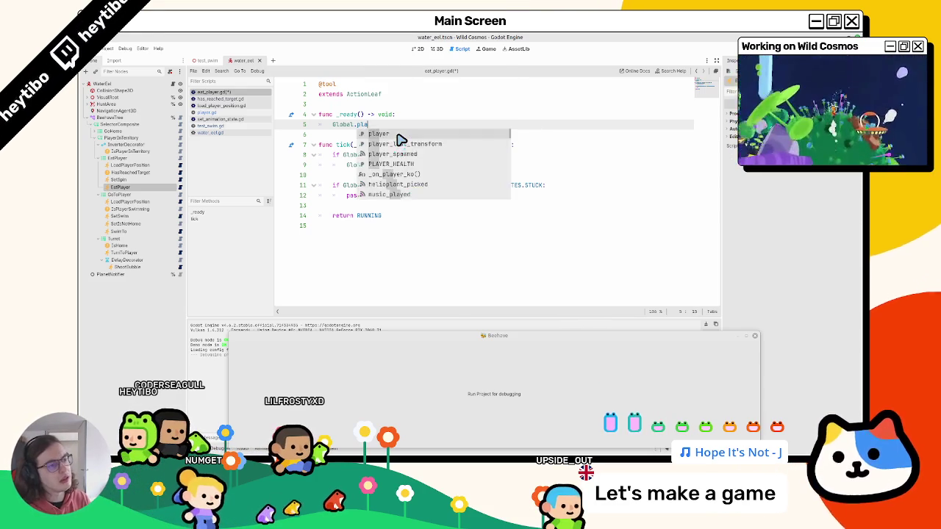
{"action": "type", "text": "yer.respawn"}
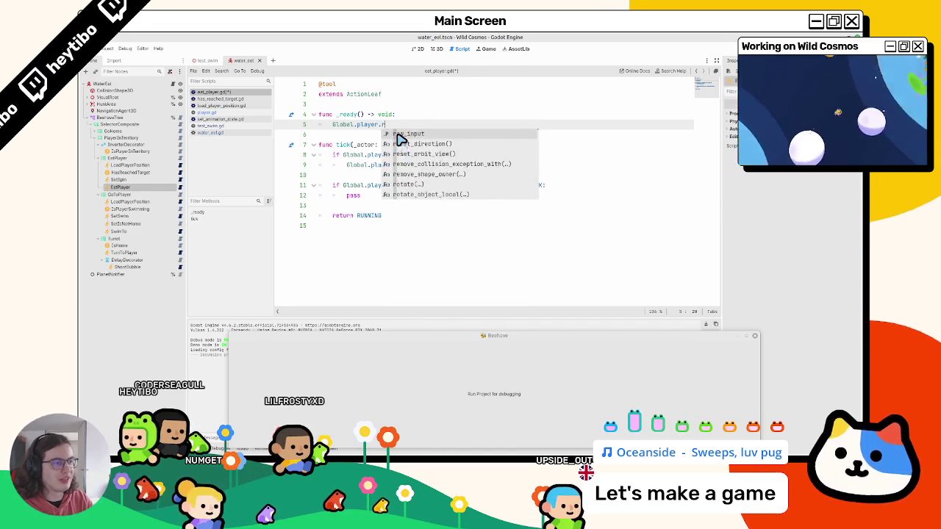
{"action": "key", "text": "BackSpace"}
{"action": "key", "text": "ctrl+BackSpace"}
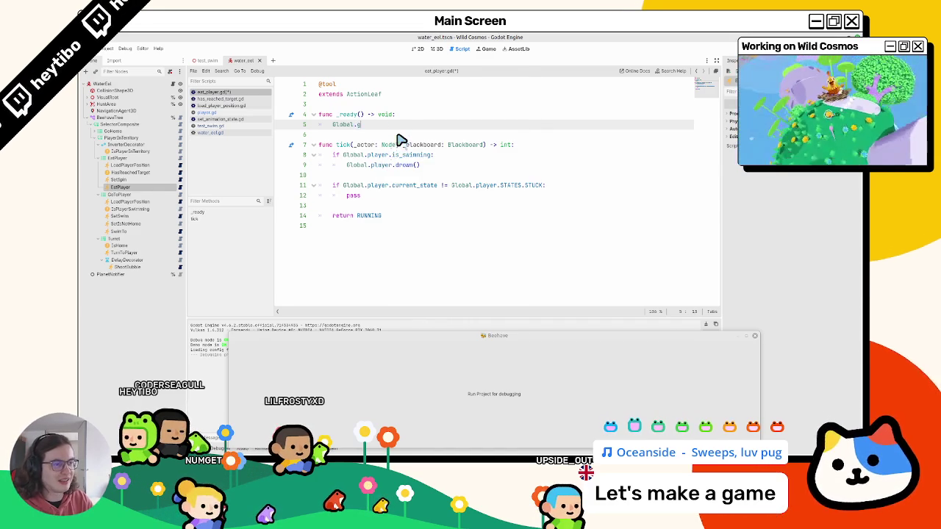
{"action": "type", "text": "respawn"}
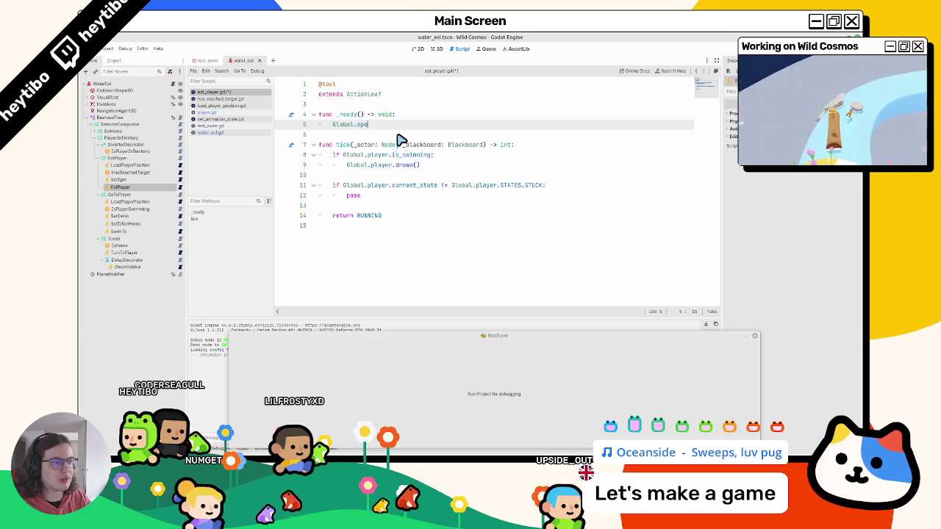
{"action": "type", "text": "wn"}
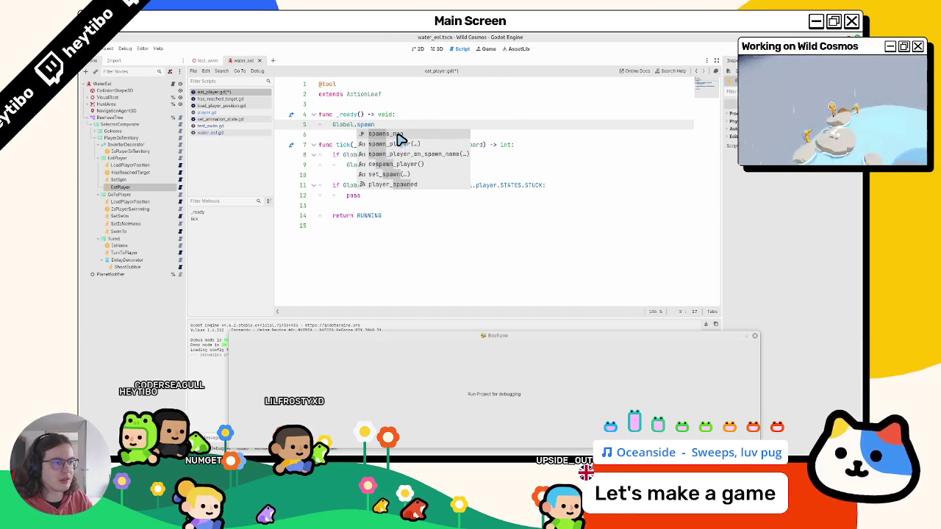
{"action": "key", "text": "Down"}
{"action": "key", "text": "Down"}
{"action": "key", "text": "Down"}
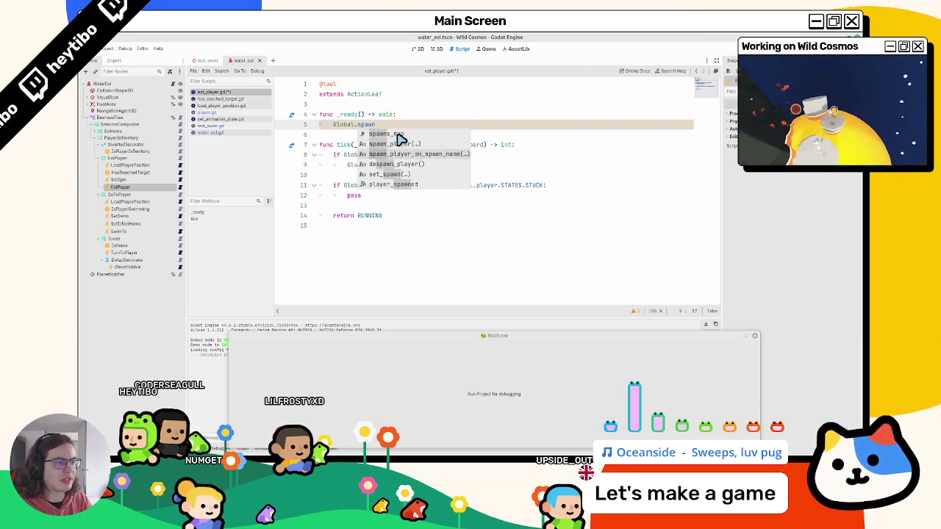
{"action": "key", "text": "Return"}
{"action": "type", "text": ".con"}
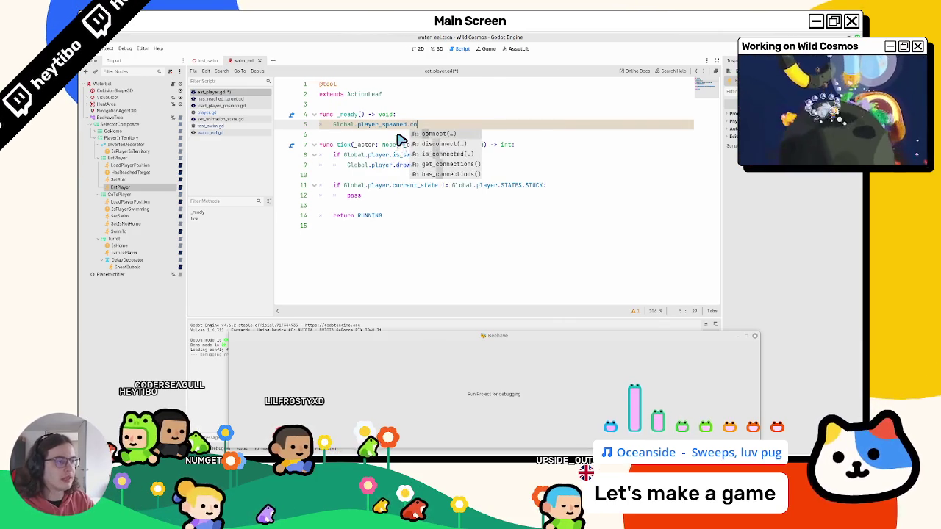
{"action": "key", "text": "Return"}
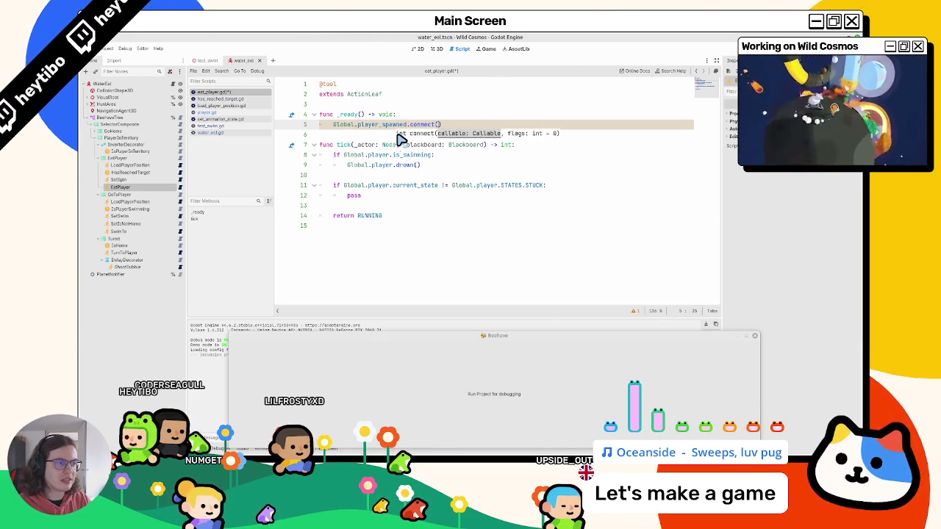
Delete the unfinished _ready function
{"action": "key", "text": "Up"}
{"action": "key", "text": "Home"}
{"action": "key", "text": "shift+Down"}
{"action": "key", "text": "shift+Down"}
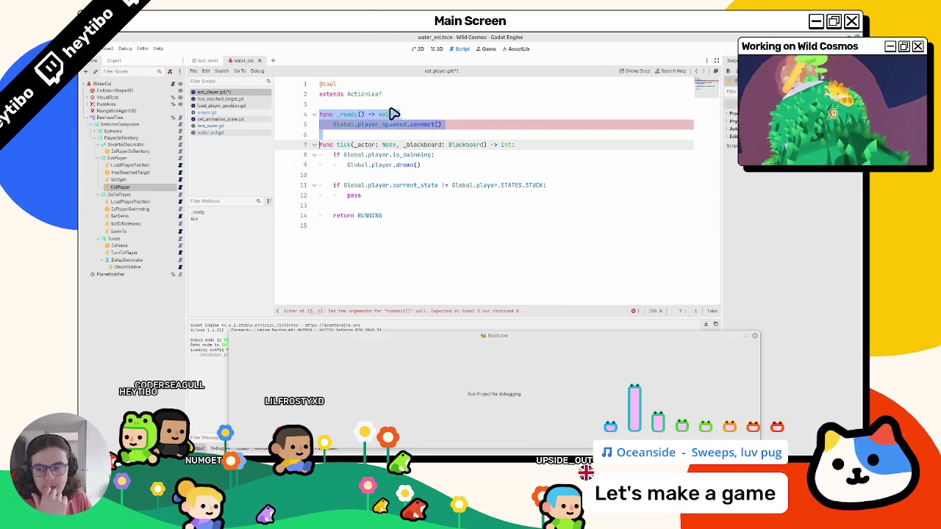
{"action": "key", "text": "BackSpace"}
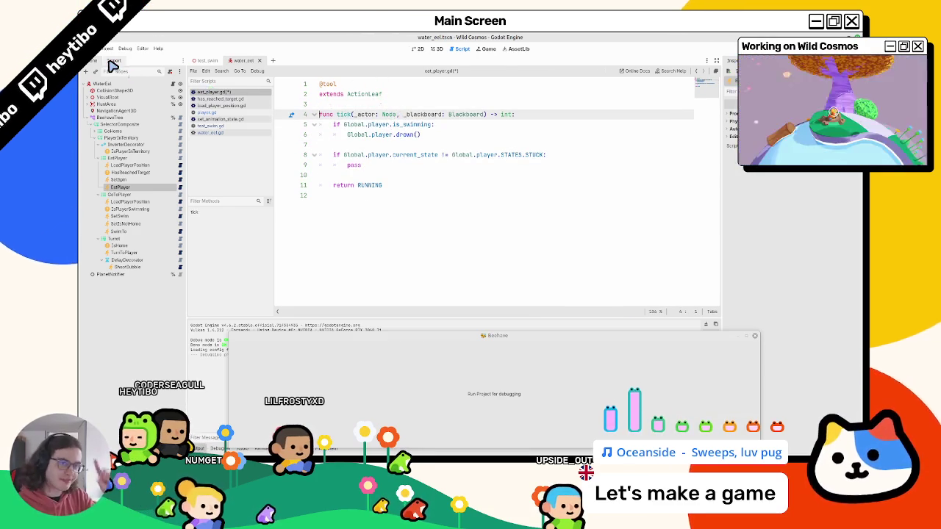
In water_eel.gd's respawn handler, set blackboard 'player_spawned' to true and save
{"action": "left_click", "coordinate": [172, 84]}
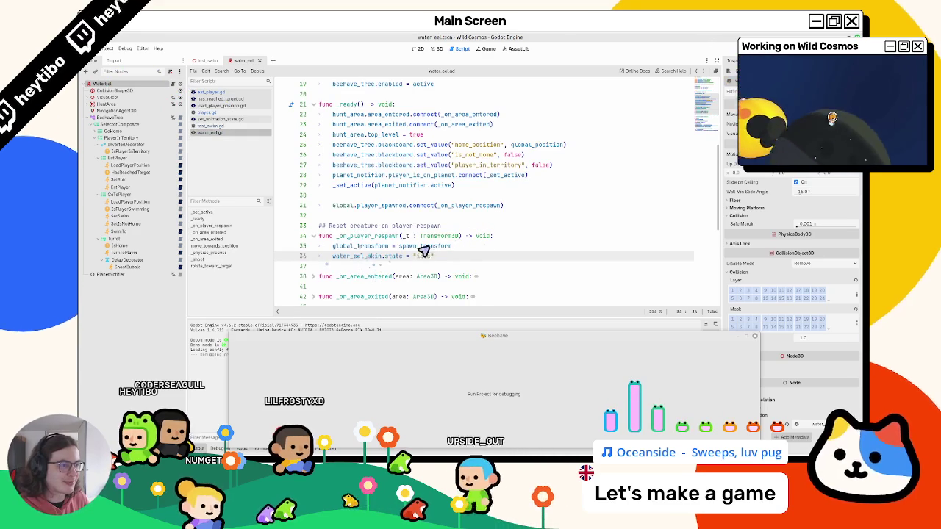
{"action": "mouse_move", "coordinate": [377, 164]}
{"action": "left_mouse_down"}
{"action": "mouse_move", "coordinate": [647, 151]}
{"action": "mouse_move", "coordinate": [644, 168]}
{"action": "left_mouse_up"}
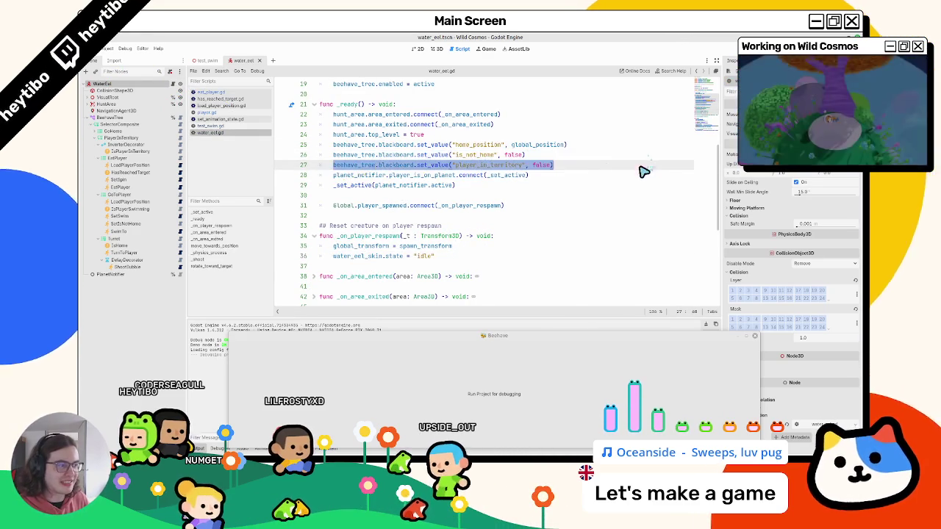
{"action": "left_click", "coordinate": [466, 259]}
{"action": "key", "text": "ctrl+v"}
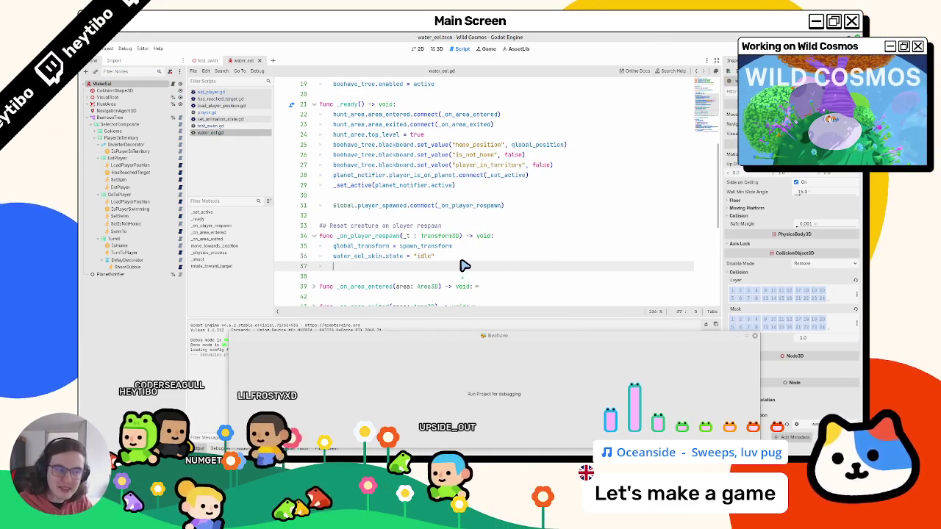
{"action": "double_click", "coordinate": [464, 266]}
{"action": "key", "text": "BackSpace"}
{"action": "type", "text": "ayer_spawned\", false"}
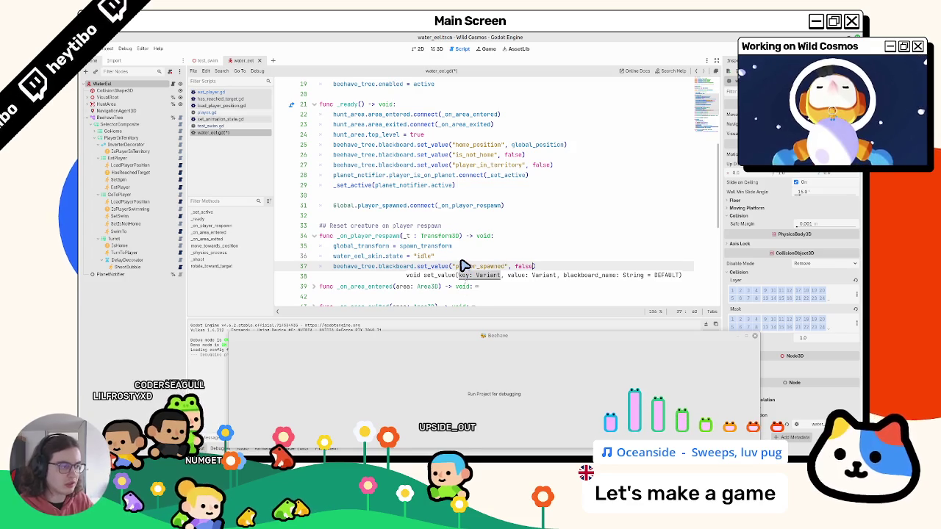
{"action": "type", "text": "ue"}
{"action": "key", "text": "ctrl+s"}
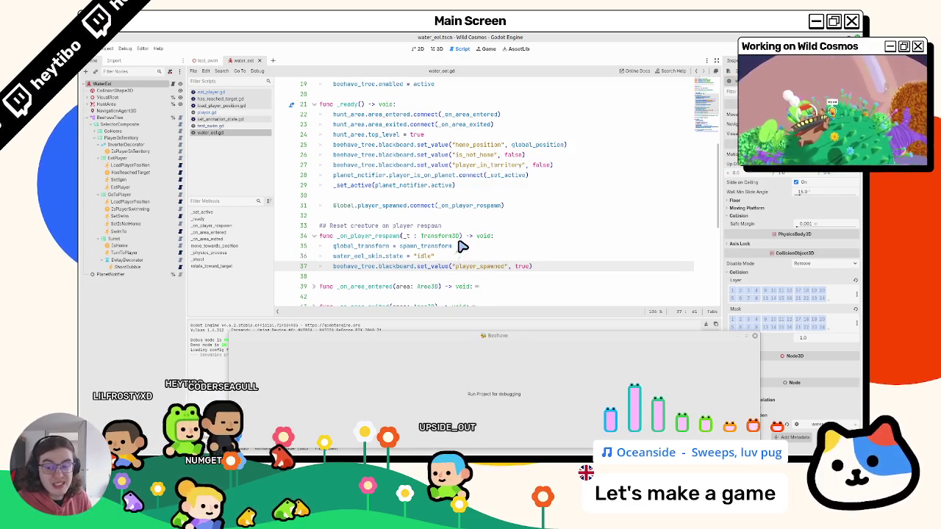
Add a line in water_eel.gd's _ready setting blackboard 'player_spawned' to false
{"action": "left_click_drag", "start_coordinate": [333, 266], "coordinate": [414, 266]}
{"action": "left_click", "coordinate": [617, 166]}
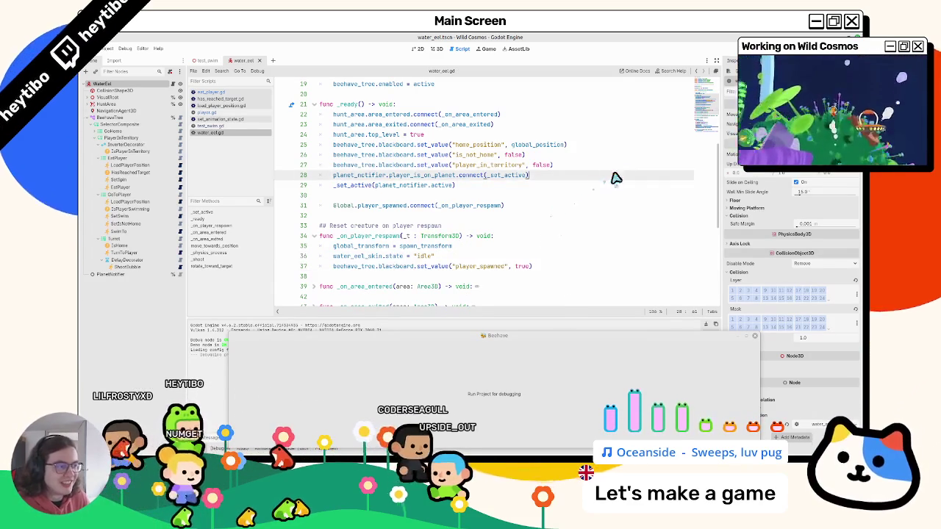
{"action": "key", "text": "Return"}
{"action": "type", "text": "beehave_tree.blackboard.set_value(\"player_spawned\", true)"}
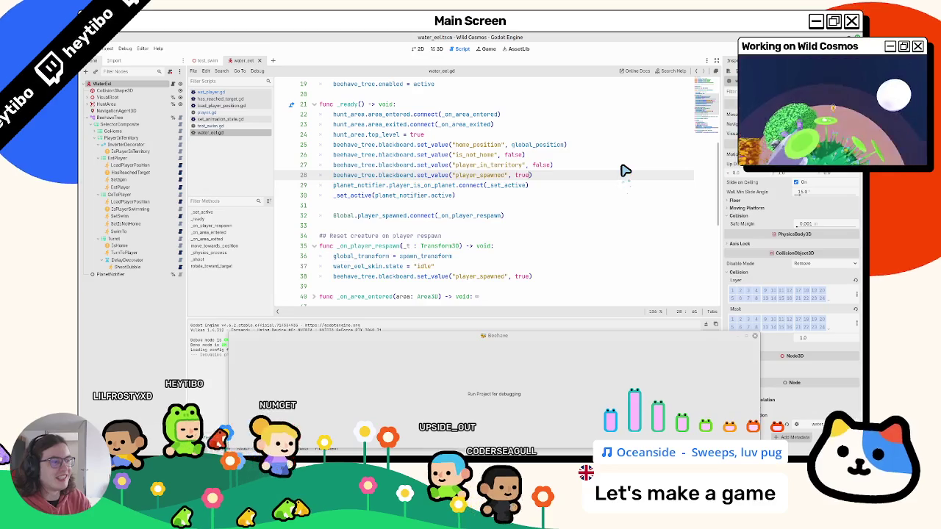
{"action": "type", "text": "false"}
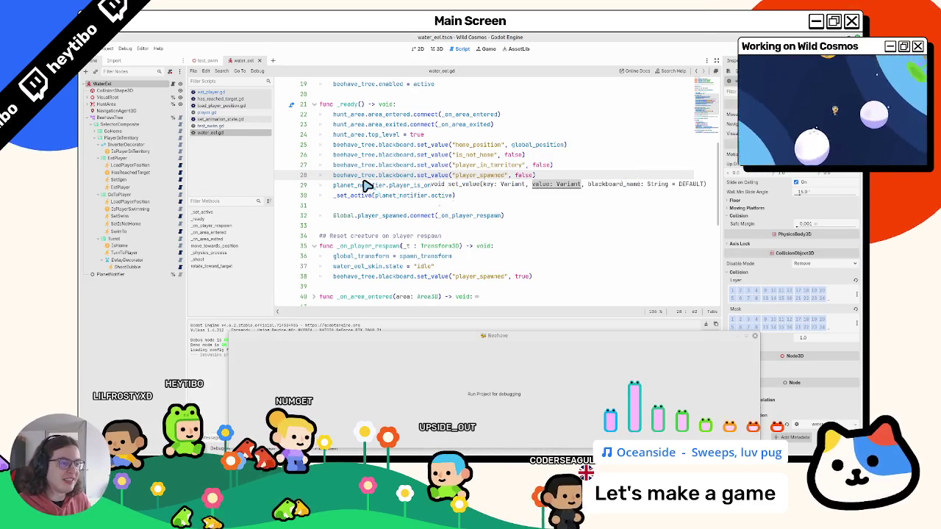
{"action": "double_click", "coordinate": [370, 184]}
{"action": "left_click_drag", "start_coordinate": [333, 277], "coordinate": [583, 281]}
{"action": "key", "text": "ctrl+c"}
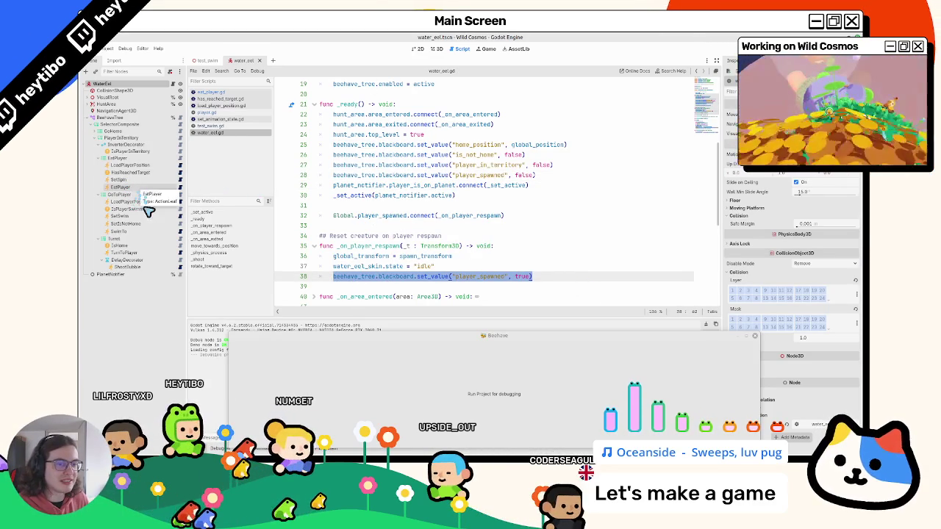
Select the EatPlayer node and open its eat_player.gd script
{"action": "left_click", "coordinate": [136, 232]}
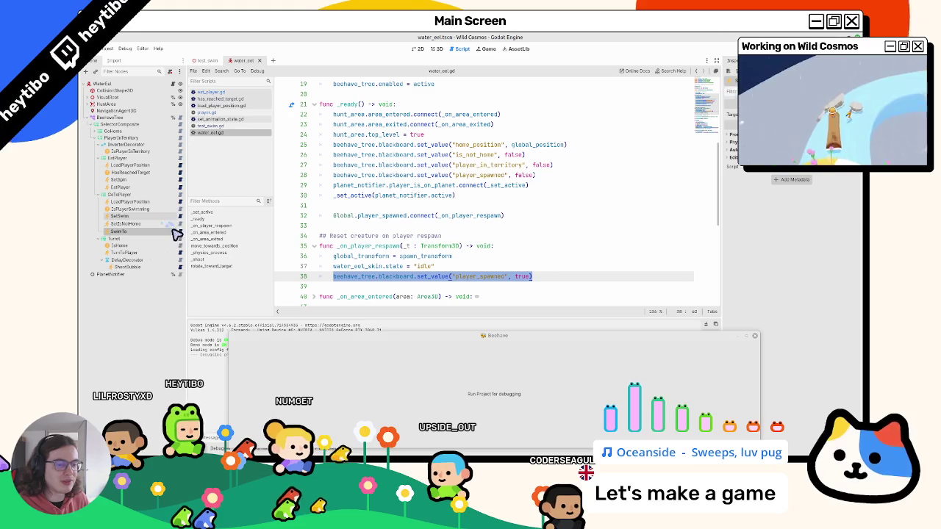
{"action": "left_click", "coordinate": [140, 188]}
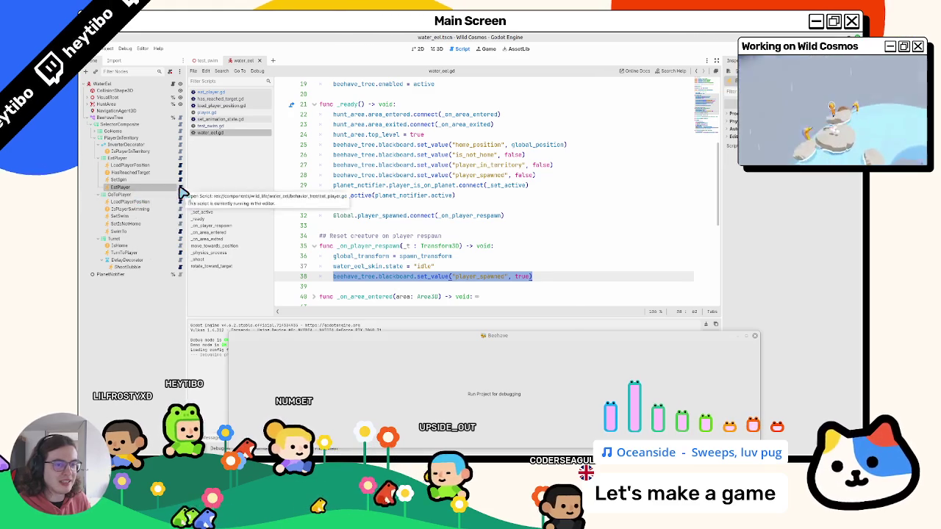
{"action": "left_click", "coordinate": [180, 188]}
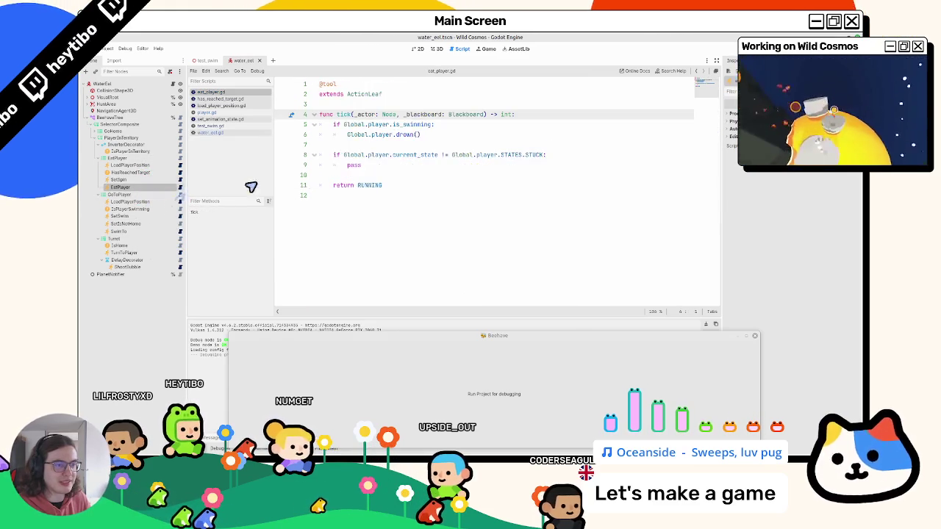
Delete the STUCK-state check and start an 'if blackboard.' line after drown()
{"action": "left_click", "coordinate": [419, 198]}
{"action": "mouse_move", "coordinate": [407, 167]}
{"action": "left_mouse_down"}
{"action": "mouse_move", "coordinate": [365, 130]}
{"action": "mouse_move", "coordinate": [339, 160]}
{"action": "mouse_move", "coordinate": [541, 162]}
{"action": "left_mouse_up"}
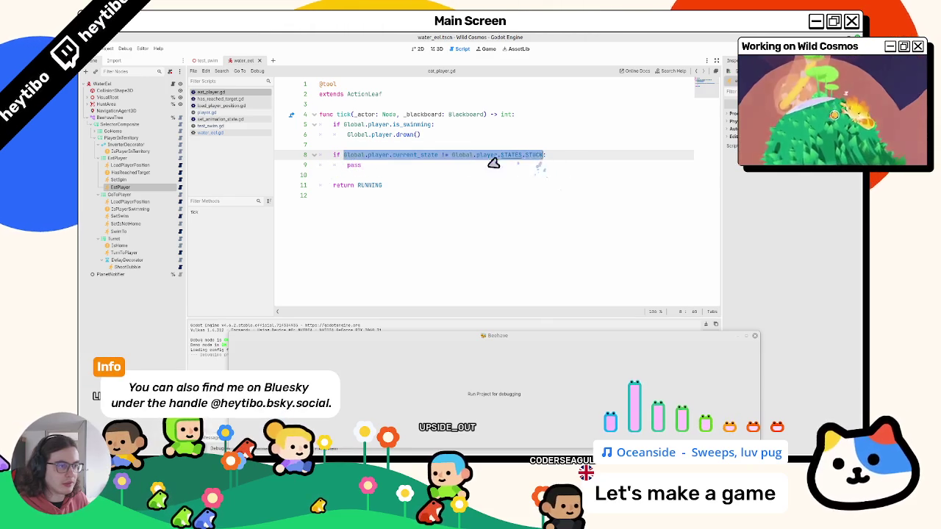
{"action": "key", "text": "ctrl+v"}
{"action": "key", "text": "ctrl+z"}
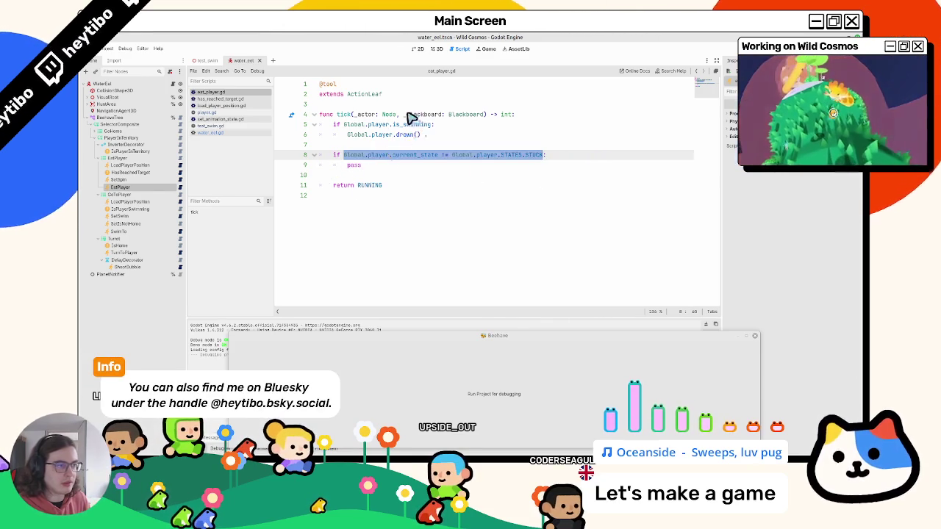
{"action": "double_click", "coordinate": [418, 115]}
{"action": "left_click", "coordinate": [377, 149]}
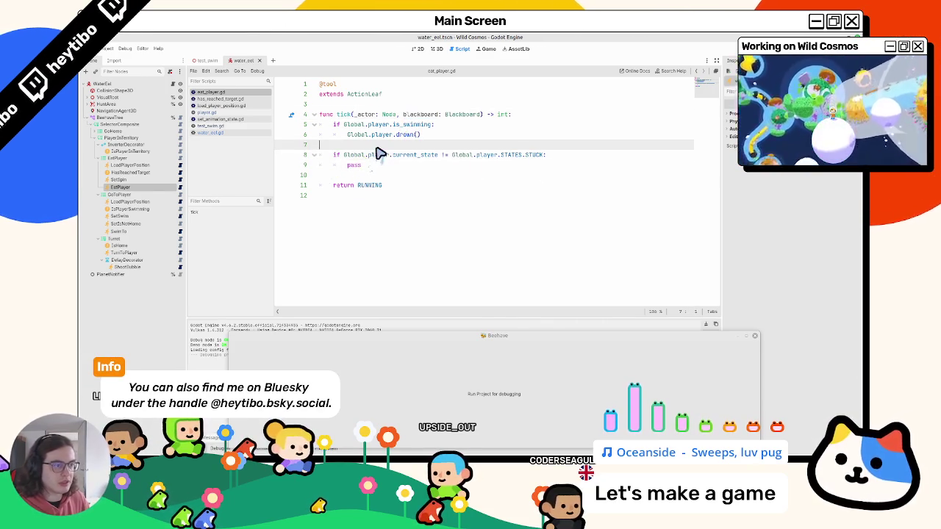
{"action": "key", "text": "Return"}
{"action": "key", "text": "Up"}
{"action": "key", "text": "Tab"}
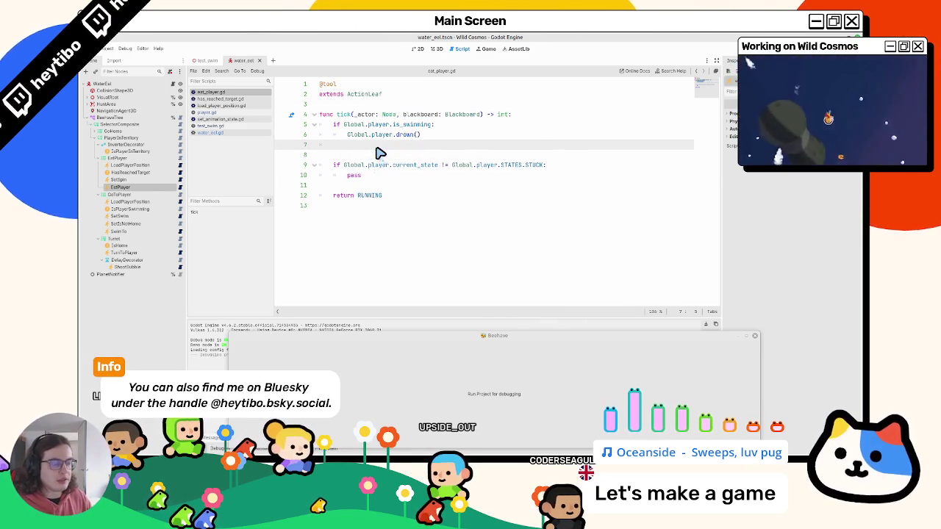
{"action": "key", "text": "Return"}
{"action": "type", "text": "if blackboard."}
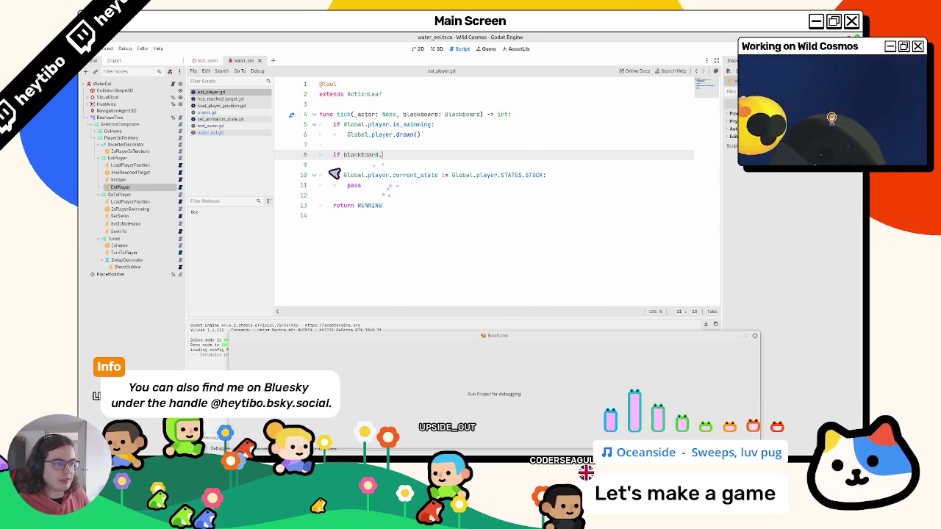
{"action": "left_click_drag", "start_coordinate": [367, 194], "coordinate": [319, 166]}
{"action": "key", "text": "BackSpace"}
Complete the condition as blackboard.get_value('player_spawned', false)
{"action": "left_click", "coordinate": [407, 157]}
{"action": "key", "text": "ctrl+space"}
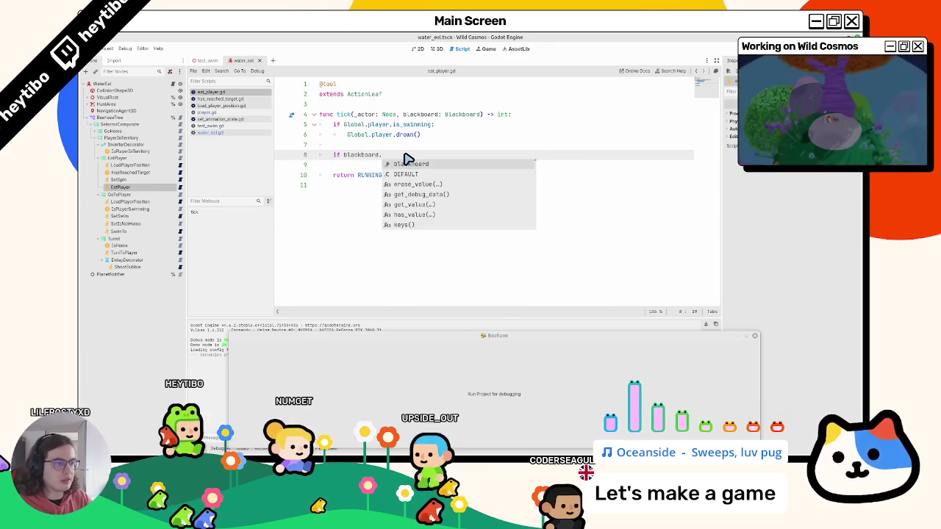
{"action": "type", "text": "get"}
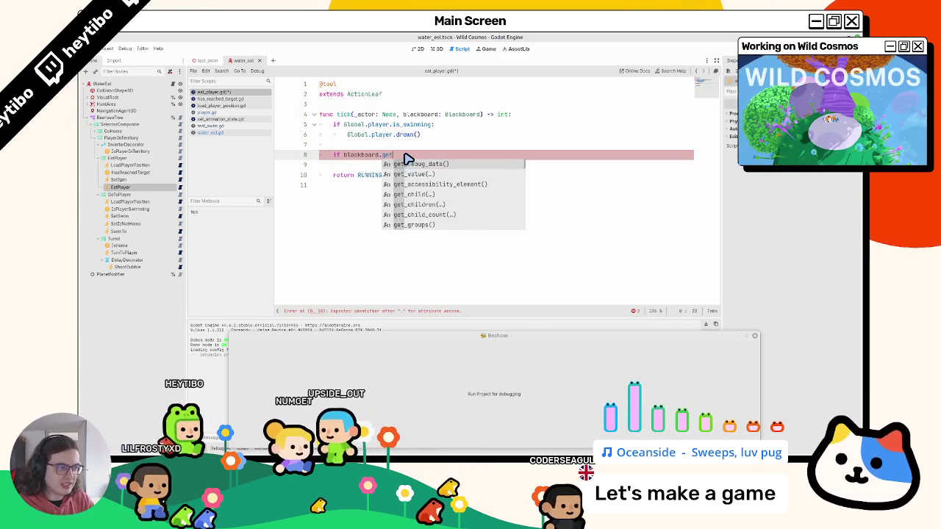
{"action": "key", "text": "Down"}
{"action": "key", "text": "Return"}
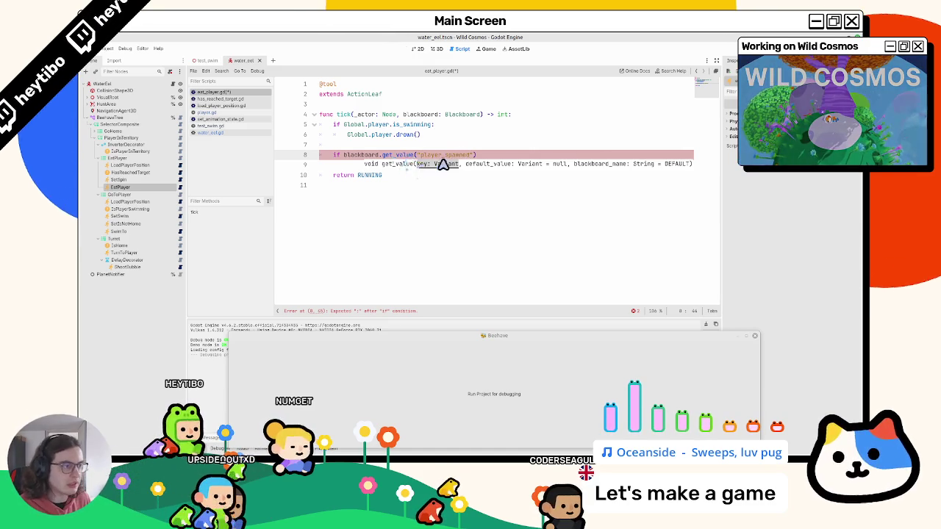
{"action": "type", "text": "d"}
{"action": "left_click", "coordinate": [210, 133]}
{"action": "triple_click", "coordinate": [480, 279]}
{"action": "key", "text": "ctrl+v"}
{"action": "double_click", "coordinate": [479, 276]}
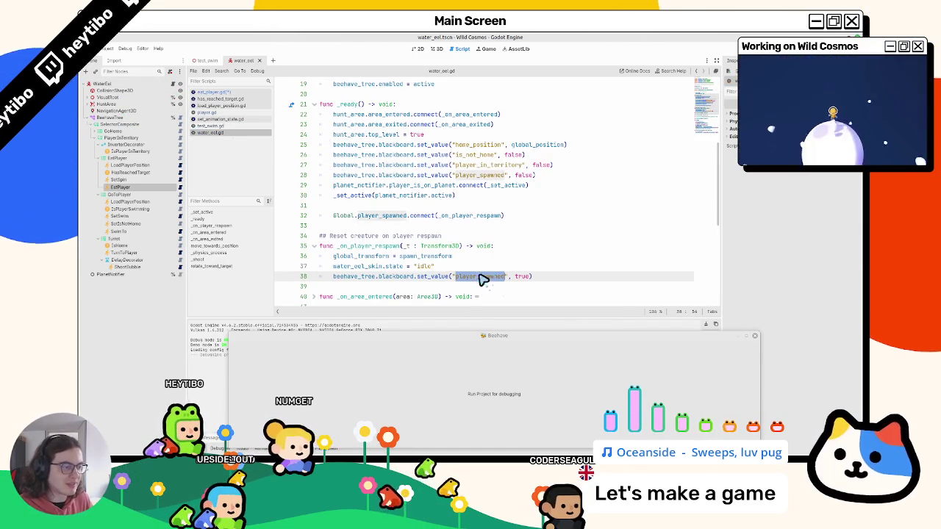
{"action": "left_click", "coordinate": [219, 93]}
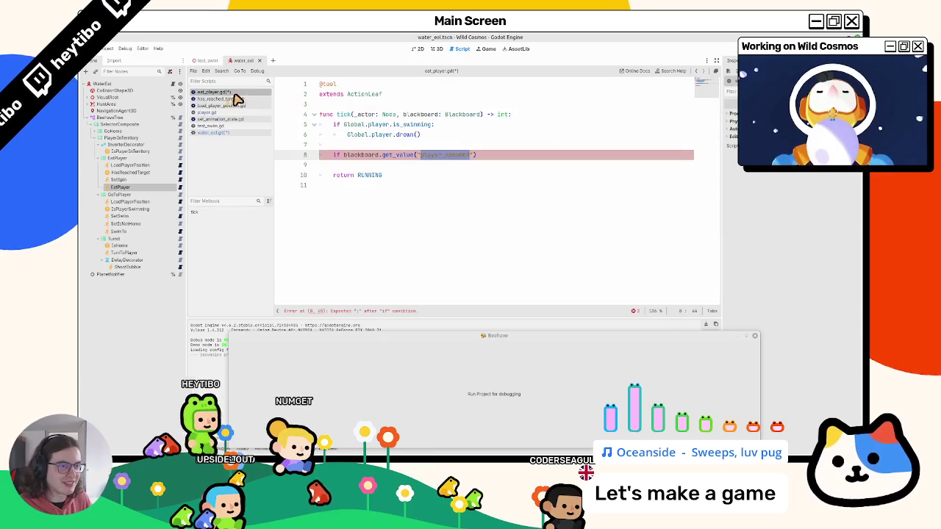
{"action": "left_click", "coordinate": [469, 155]}
{"action": "type", "text": ", fal"}
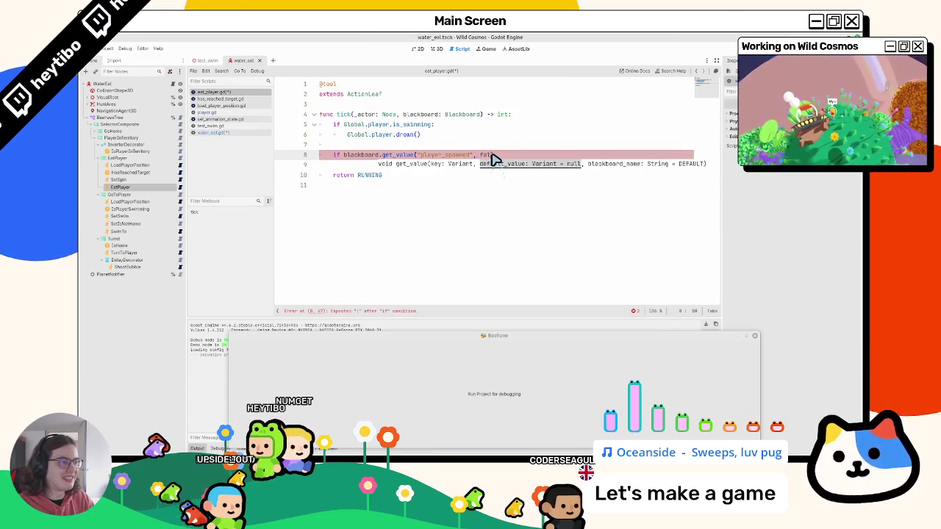
{"action": "type", "text": "se"}
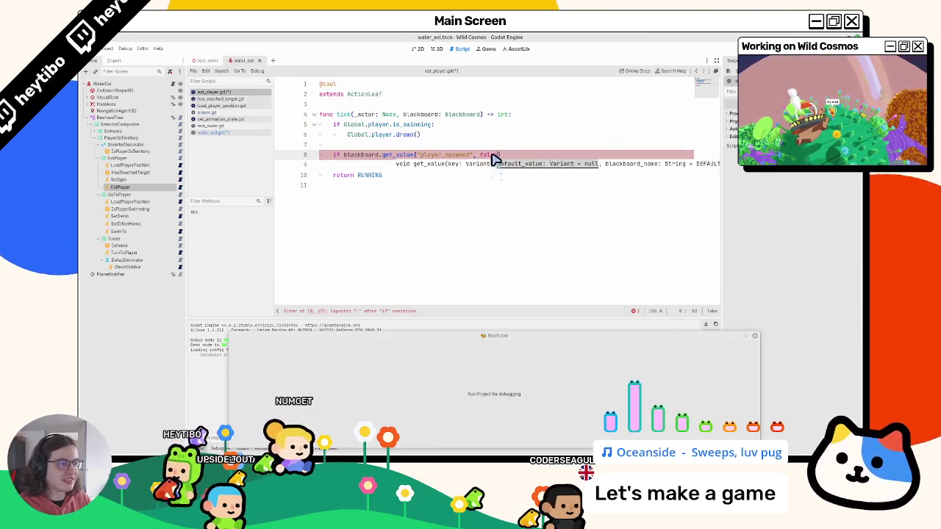
Inside the if-block, set 'player_spawned' to true, return SUCCESS, and save
{"action": "key", "text": "Return"}
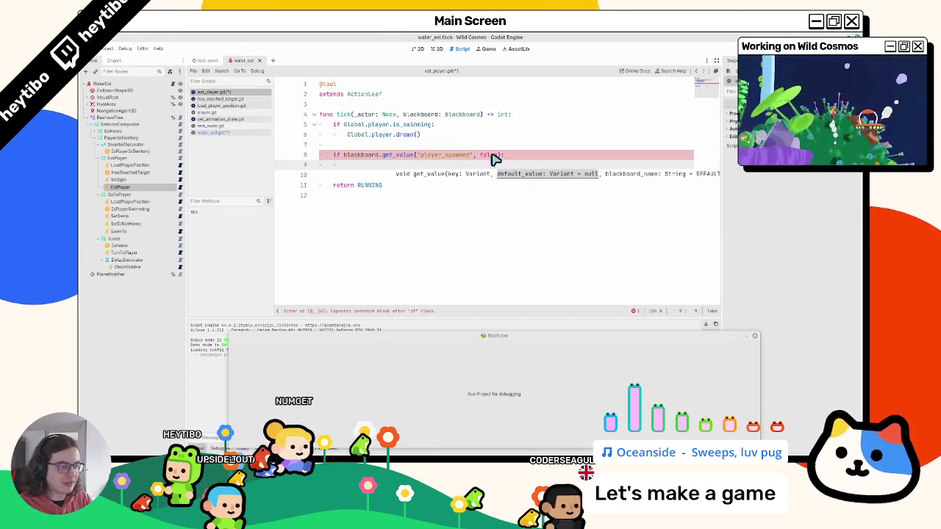
{"action": "type", "text": "blackboard.set"}
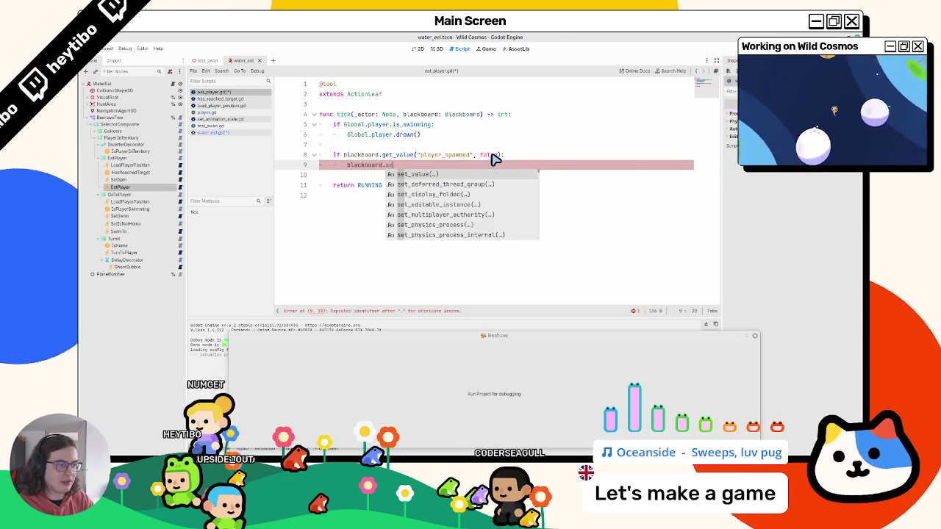
{"action": "key", "text": "Return"}
{"action": "type", "text": "\"player"}
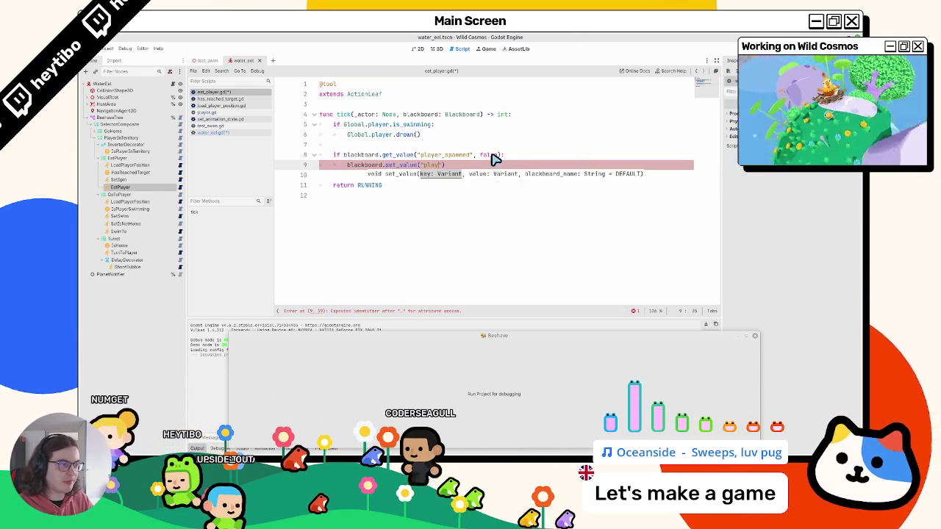
{"action": "type", "text": "_spawned\")"}
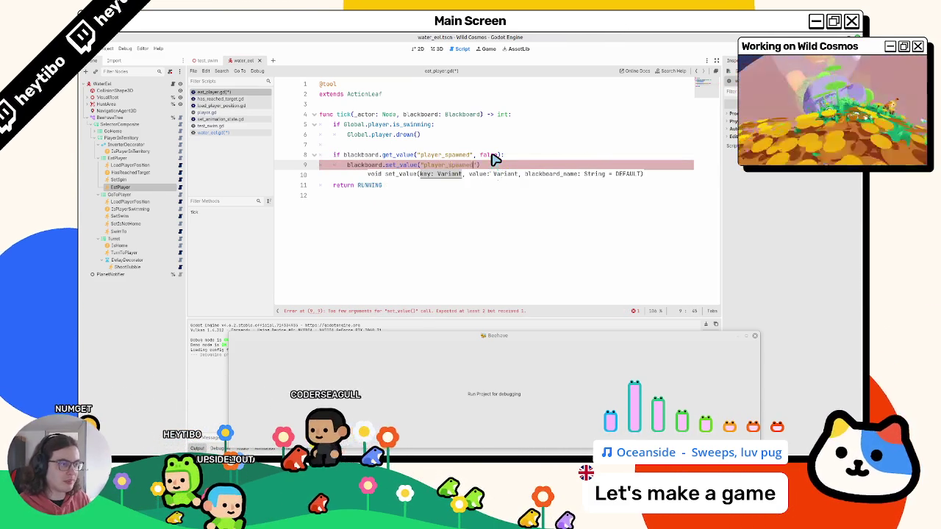
{"action": "type", "text": ", tru"}
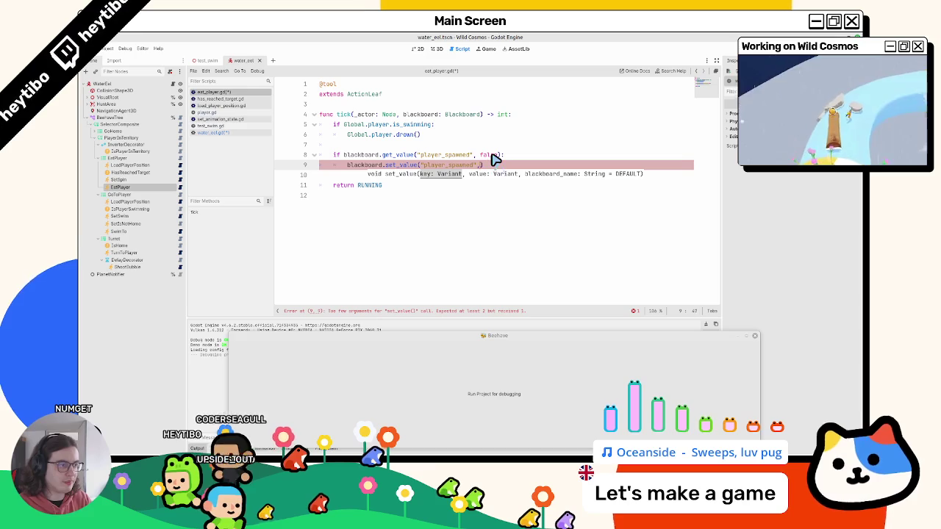
{"action": "type", "text": "e"}
{"action": "key", "text": "Return"}
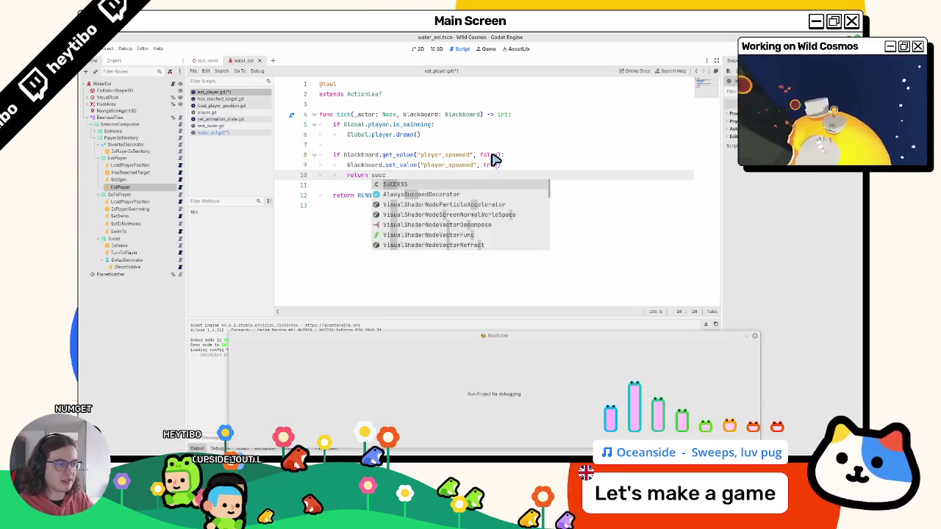
{"action": "key", "text": "Return"}
{"action": "key", "text": "ctrl+s"}
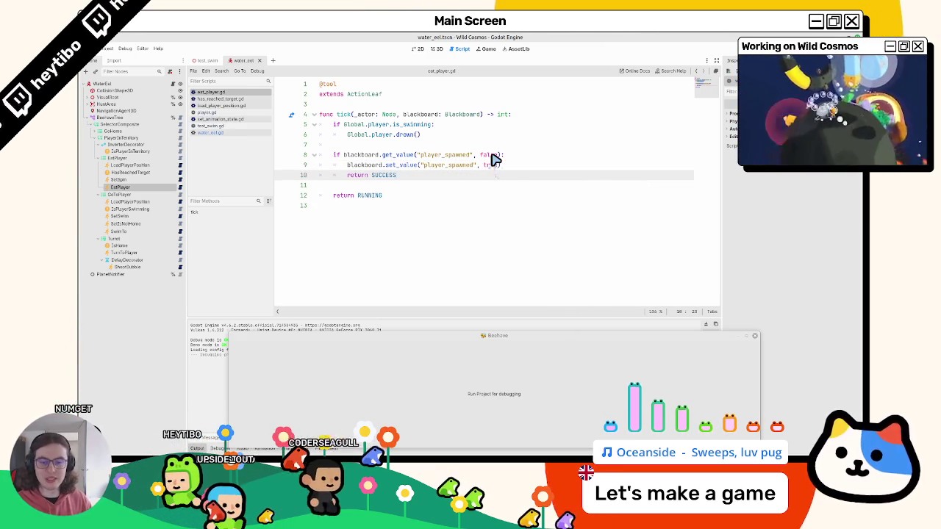
{"action": "left_click", "coordinate": [204, 61]}
Run test_swim in debug with F6 to check the eel, then stop the game
{"action": "key", "text": "F6"}
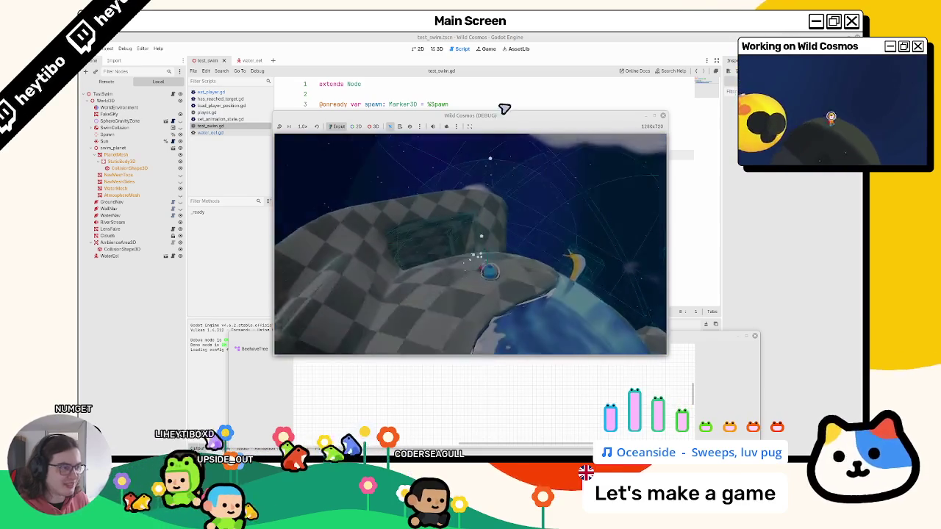
{"action": "key", "text": "F8"}
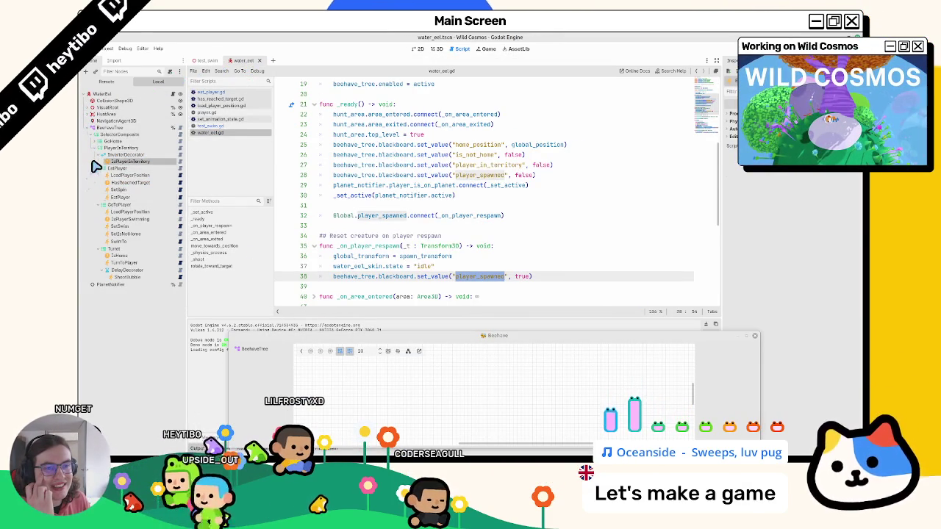
Move EatPlayer above the inverter decorator branch in the eel's tree
{"action": "left_click", "coordinate": [92, 165]}
{"action": "left_click", "coordinate": [96, 169]}
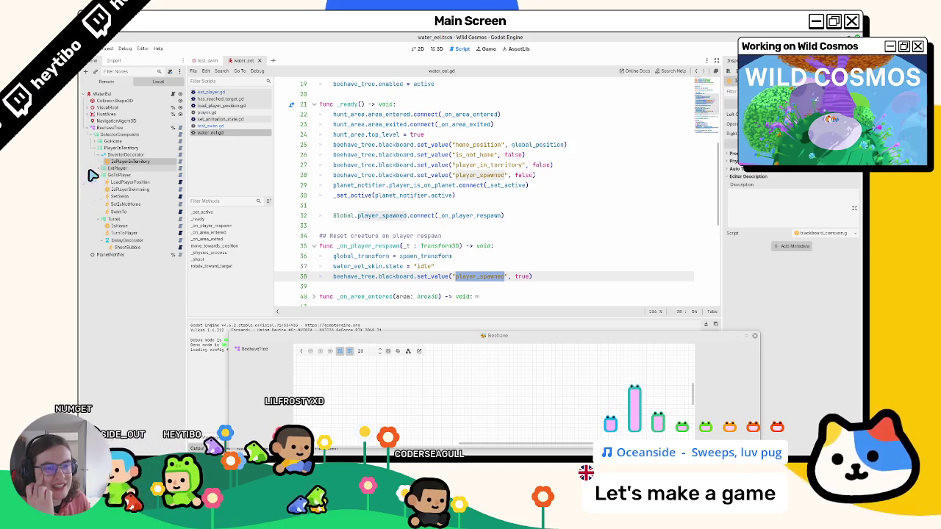
{"action": "mouse_move", "coordinate": [94, 170]}
{"action": "left_mouse_down"}
{"action": "mouse_move", "coordinate": [123, 149]}
{"action": "mouse_move", "coordinate": [122, 157]}
{"action": "left_mouse_up"}
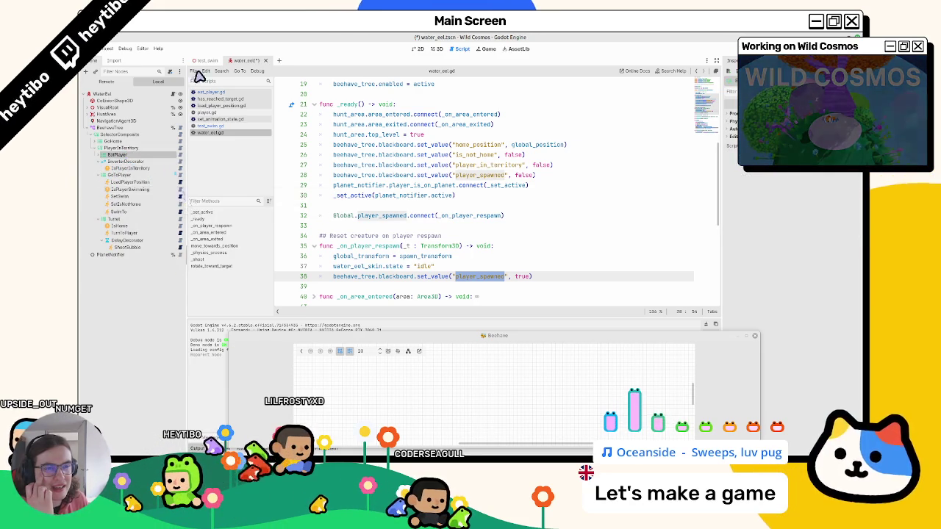
Run test_swim with the Beehave graph filling the right half, pausing and resuming
{"action": "left_click", "coordinate": [206, 60]}
{"action": "key", "text": "F6"}
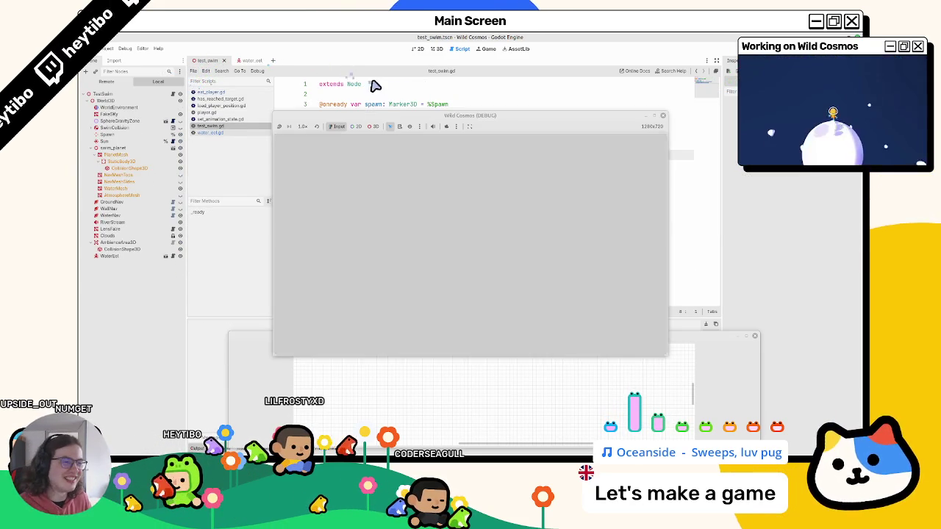
{"action": "right_click", "coordinate": [425, 118]}
{"action": "left_click", "coordinate": [458, 173]}
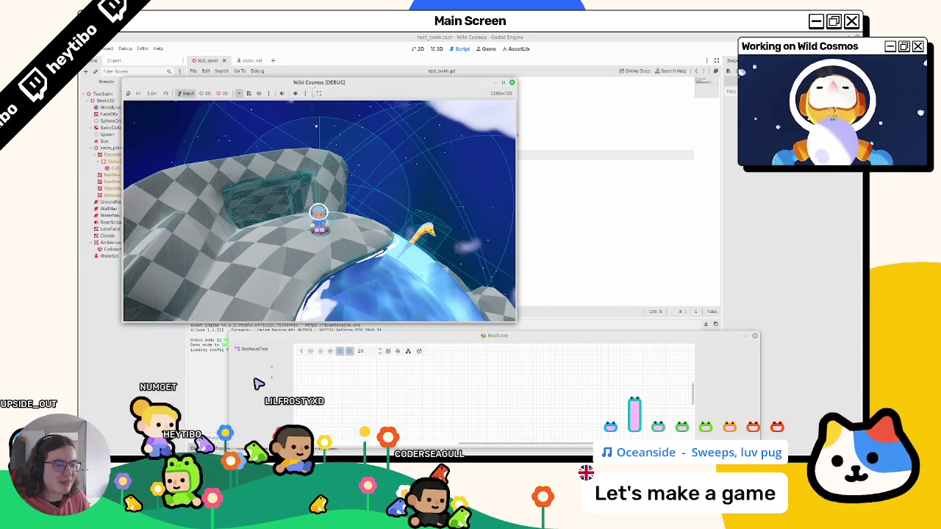
{"action": "left_click", "coordinate": [250, 349]}
{"action": "key", "text": "super+Right"}
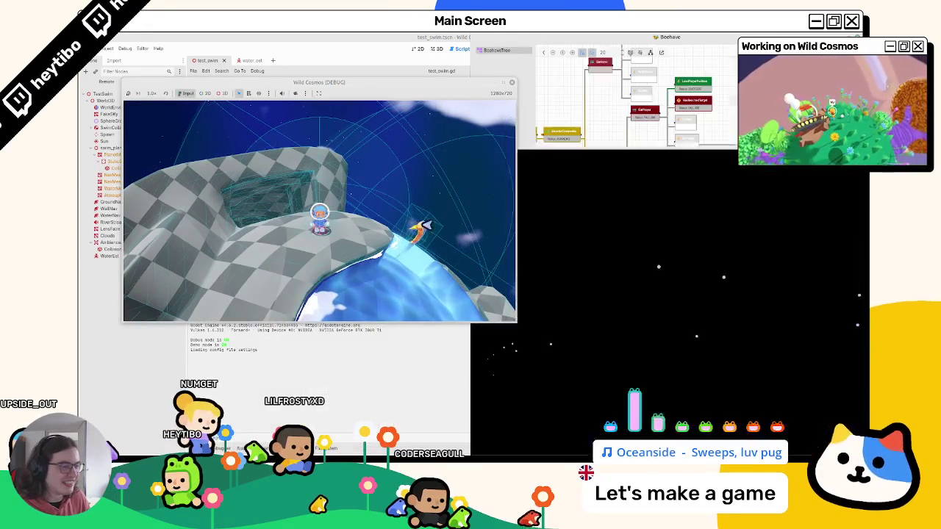
{"action": "key", "text": "Escape"}
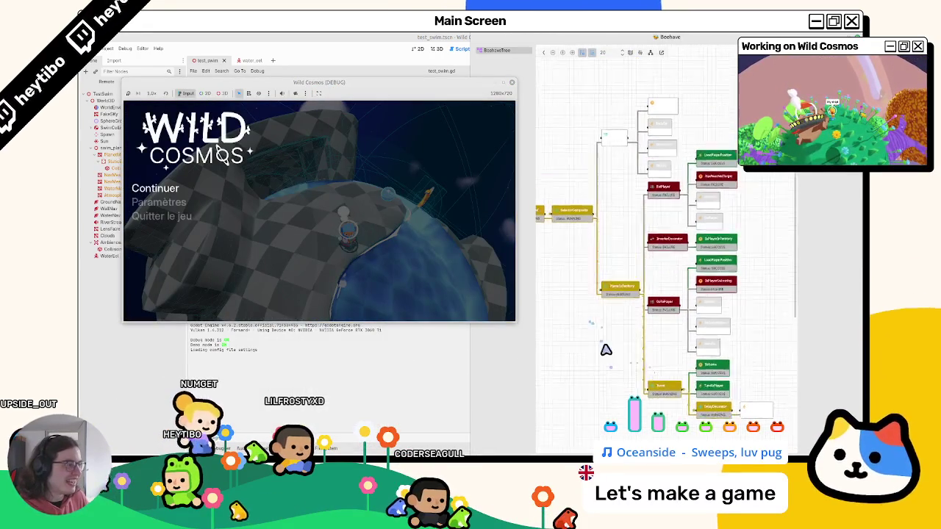
{"action": "key", "text": "Escape"}
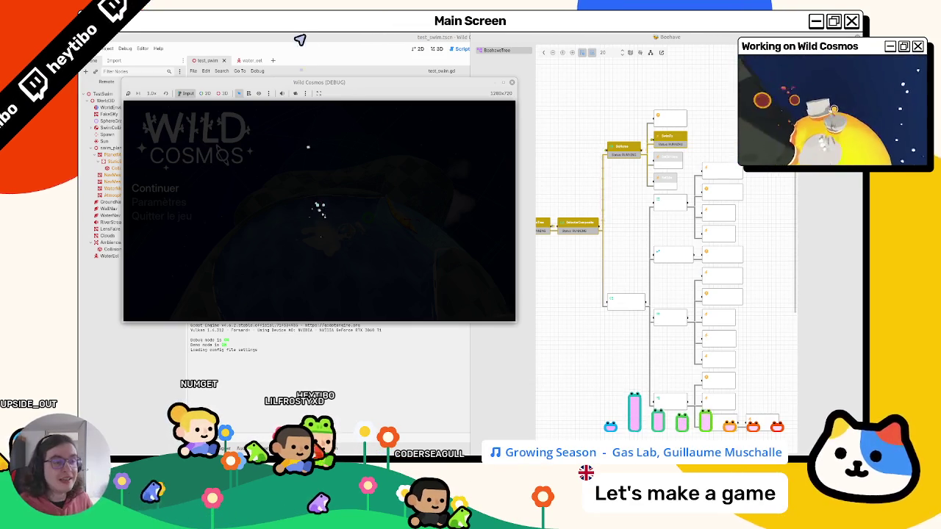
Return to water_eel, stop the game and close the debug window
{"action": "left_click", "coordinate": [246, 61]}
{"action": "left_click", "coordinate": [597, 56]}
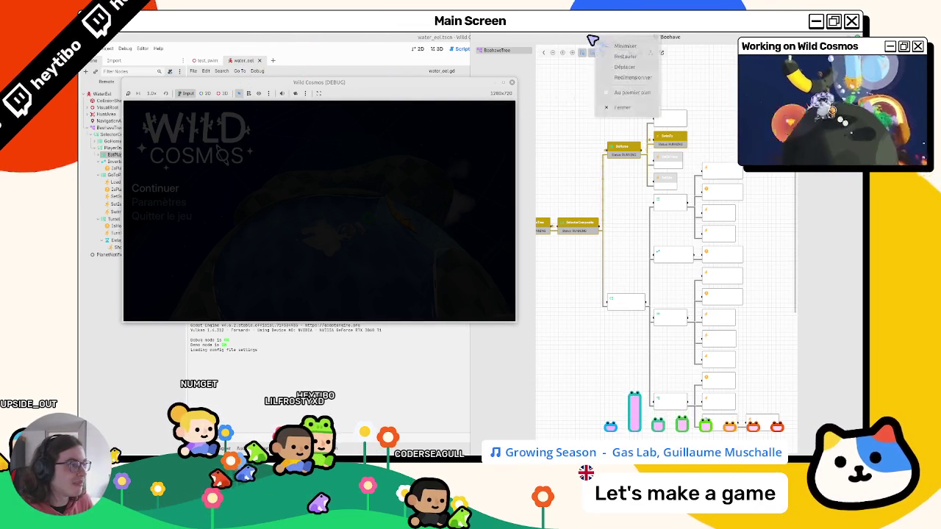
{"action": "left_click", "coordinate": [511, 82]}
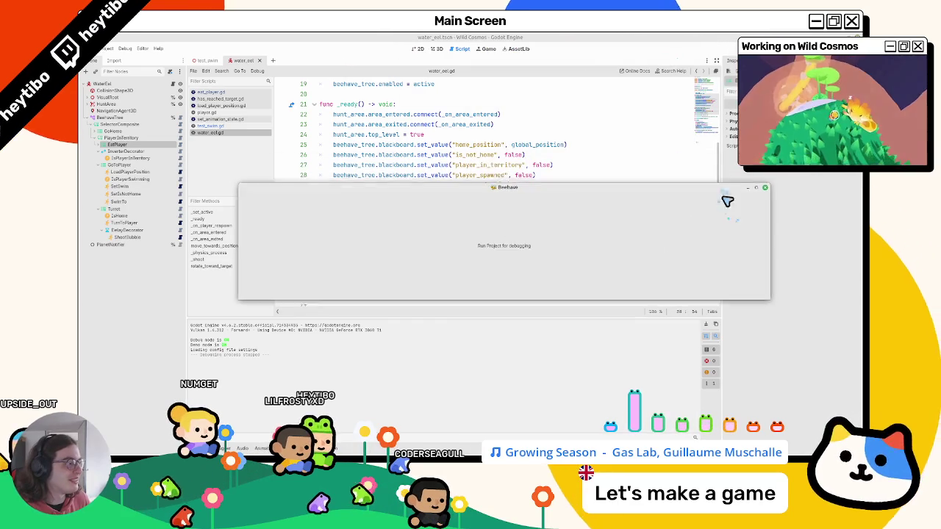
Dock the Beehave debugger at the bottom and inspect the eel tree's branches
{"action": "left_click", "coordinate": [436, 49]}
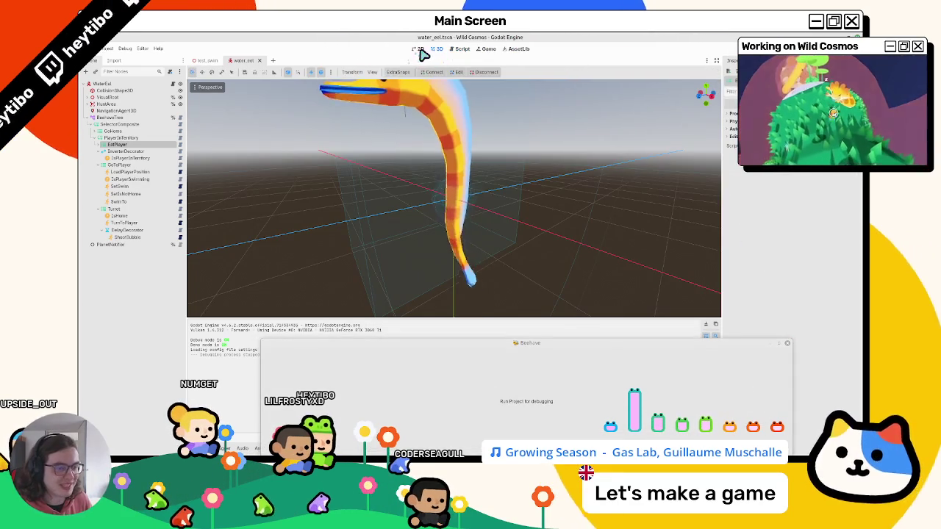
{"action": "left_click", "coordinate": [97, 152]}
{"action": "left_click", "coordinate": [99, 158]}
{"action": "left_click", "coordinate": [101, 157]}
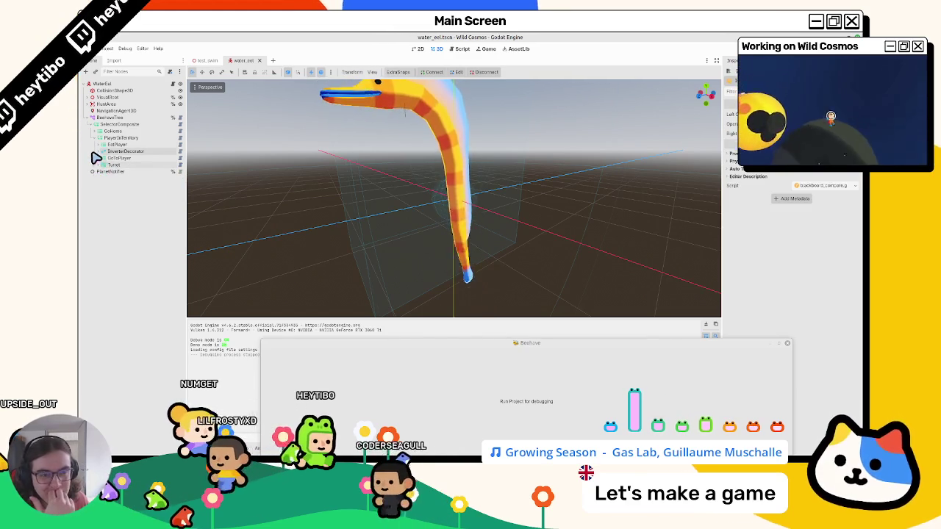
{"action": "left_click", "coordinate": [97, 151]}
{"action": "left_click", "coordinate": [94, 164]}
{"action": "left_click", "coordinate": [87, 215]}
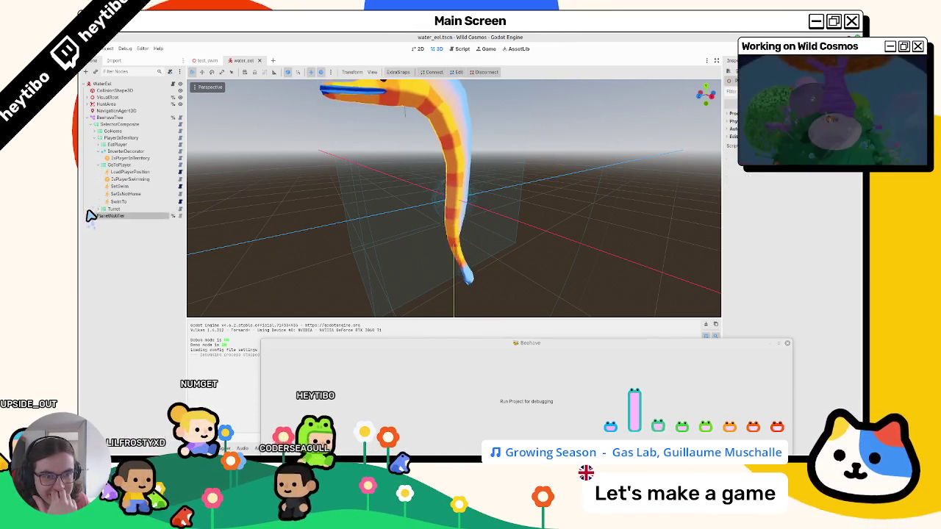
{"action": "left_click", "coordinate": [97, 209]}
{"action": "left_click", "coordinate": [101, 150]}
{"action": "left_click", "coordinate": [103, 158]}
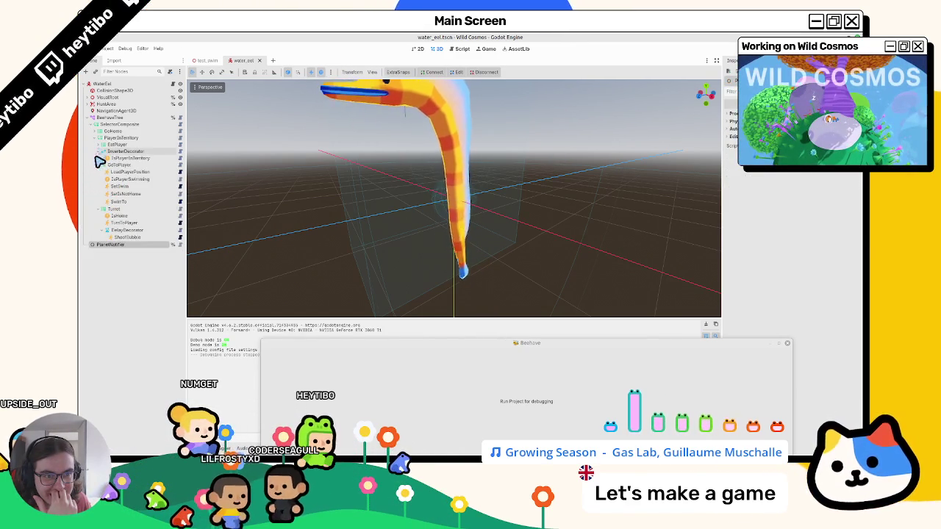
{"action": "left_click", "coordinate": [94, 172]}
{"action": "left_click", "coordinate": [91, 166]}
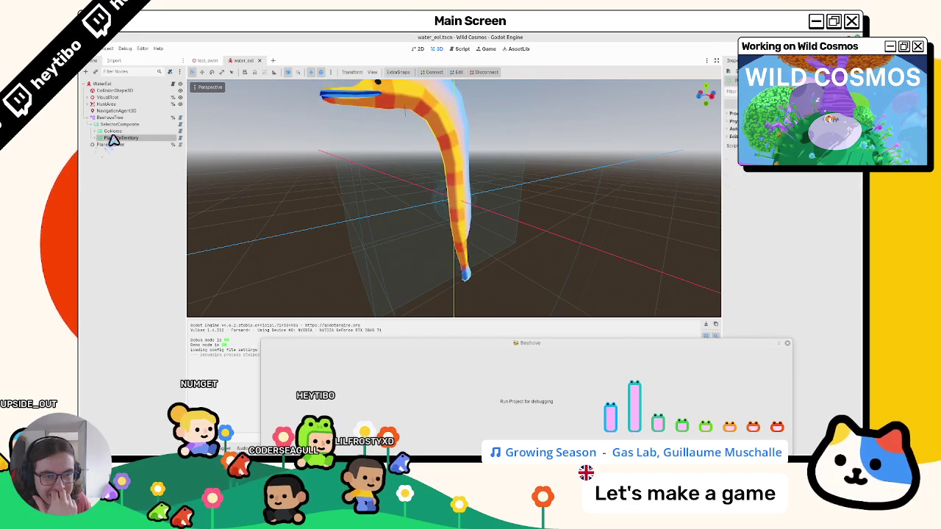
Move PlayerInTerritory above GoHome under SelectorComposite and expand its EatPlayer child
{"action": "left_click_drag", "start_coordinate": [121, 134], "coordinate": [106, 137]}
{"action": "left_click", "coordinate": [95, 131]}
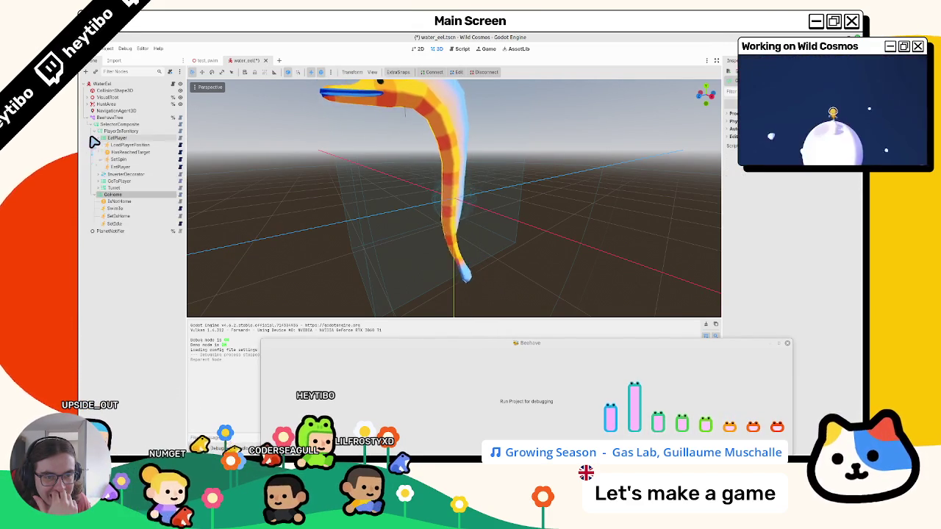
{"action": "left_click", "coordinate": [103, 138]}
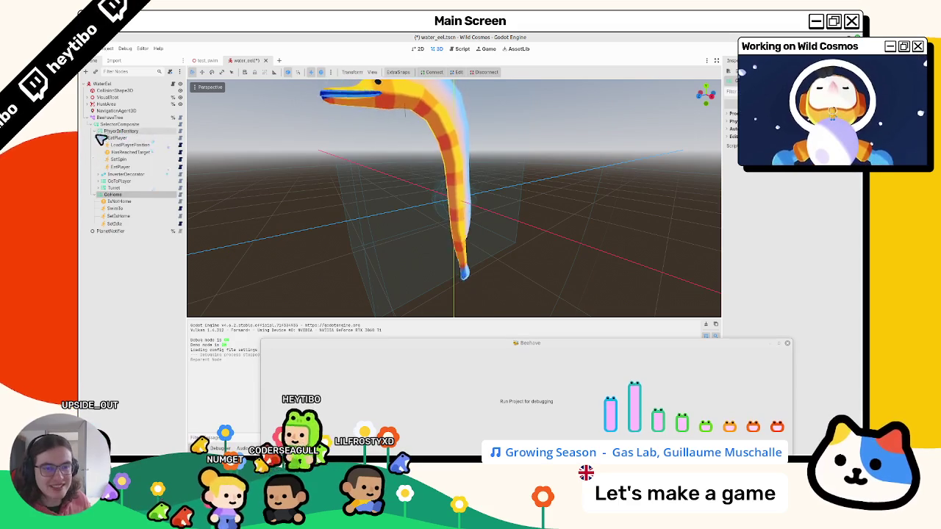
Launch the test_swim scene in debug with F6
{"action": "left_click", "coordinate": [206, 60]}
{"action": "key", "text": "F6"}
{"action": "right_click", "coordinate": [433, 116]}
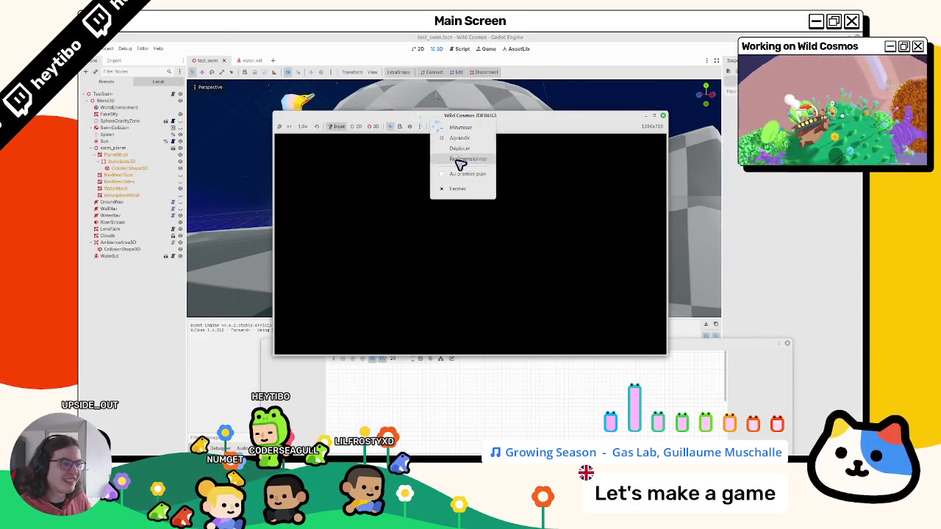
Enlarge the Wild Cosmos (DEBUG) window and pause the game to watch the eel
{"action": "key", "text": "Escape"}
{"action": "mouse_move", "coordinate": [425, 111]}
{"action": "left_mouse_down"}
{"action": "mouse_move", "coordinate": [425, 97]}
{"action": "mouse_move", "coordinate": [258, 96]}
{"action": "left_mouse_up"}
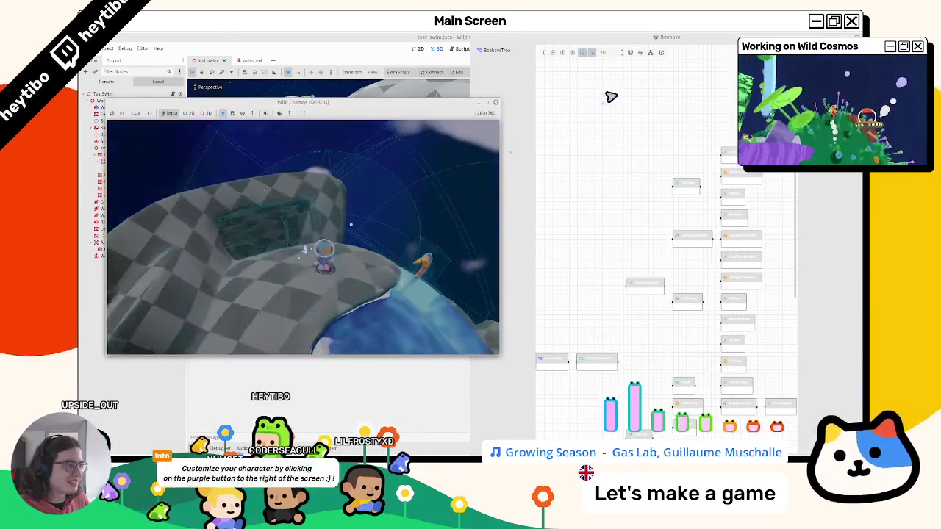
{"action": "key", "text": "Escape"}
{"action": "key", "text": "Escape"}
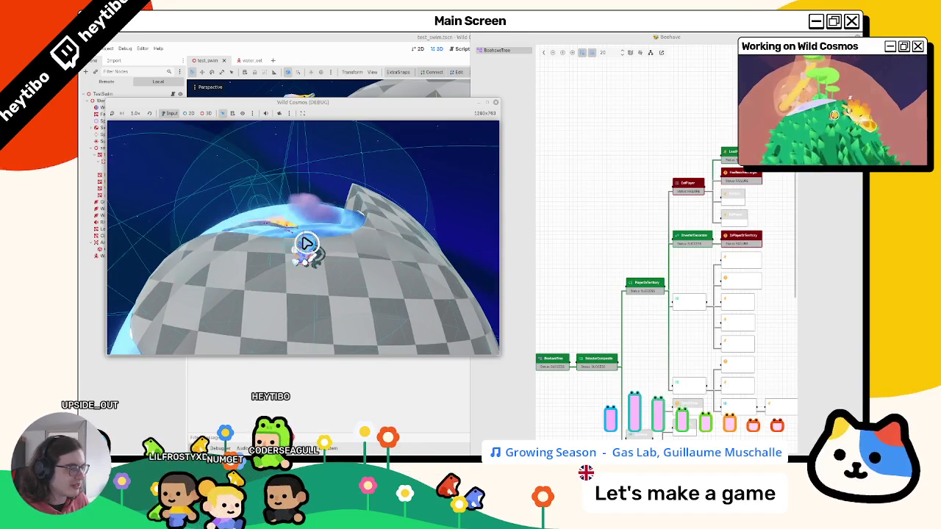
{"action": "key", "text": "Escape"}
Close the game, return to water_eel and collapse PlayerInTerritory
{"action": "left_click", "coordinate": [496, 103]}
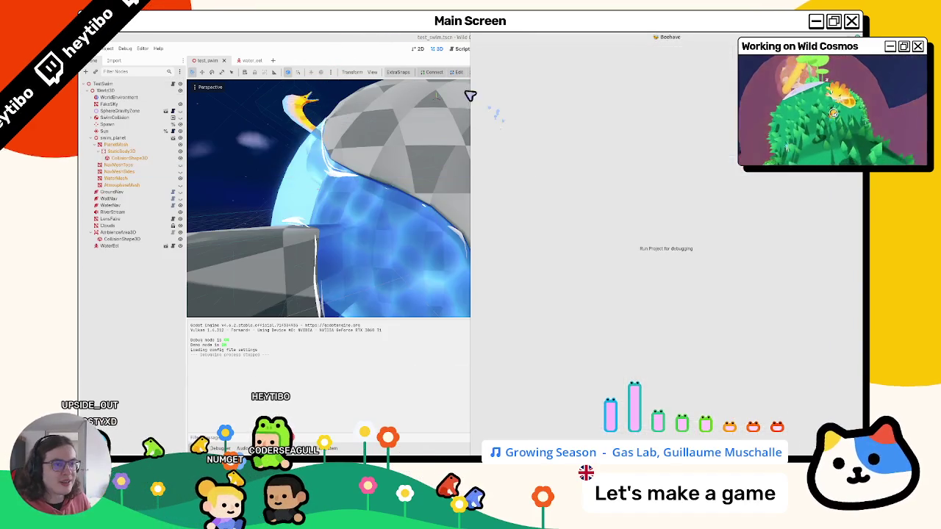
{"action": "left_click", "coordinate": [247, 62]}
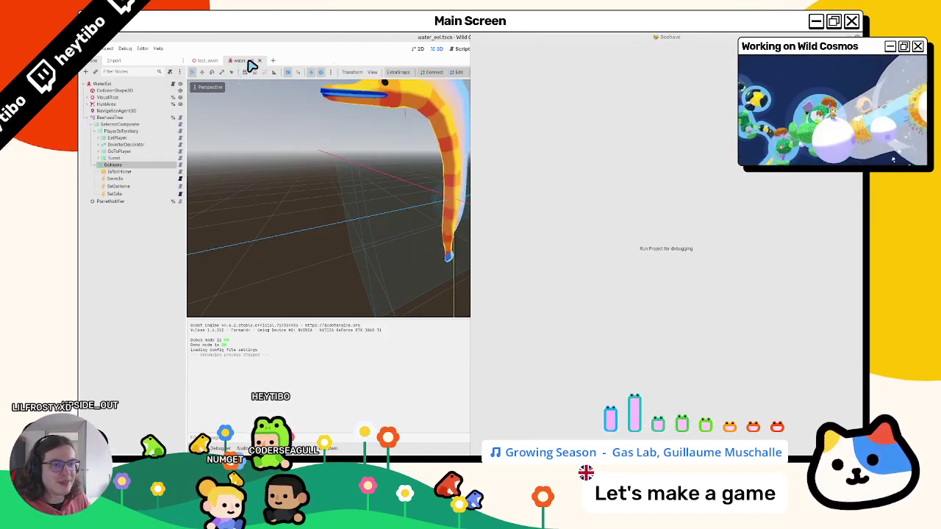
{"action": "left_click", "coordinate": [92, 132]}
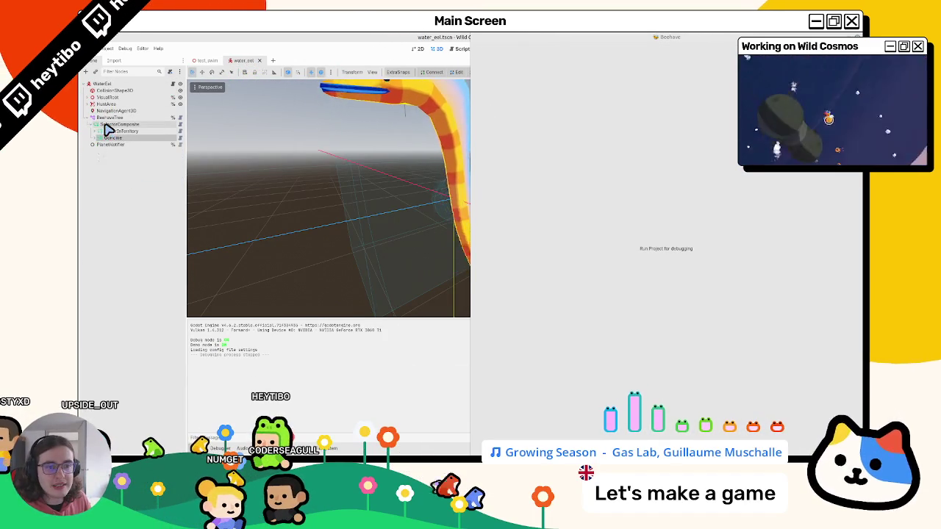
{"action": "right_click", "coordinate": [116, 126]}
{"action": "left_click", "coordinate": [169, 212]}
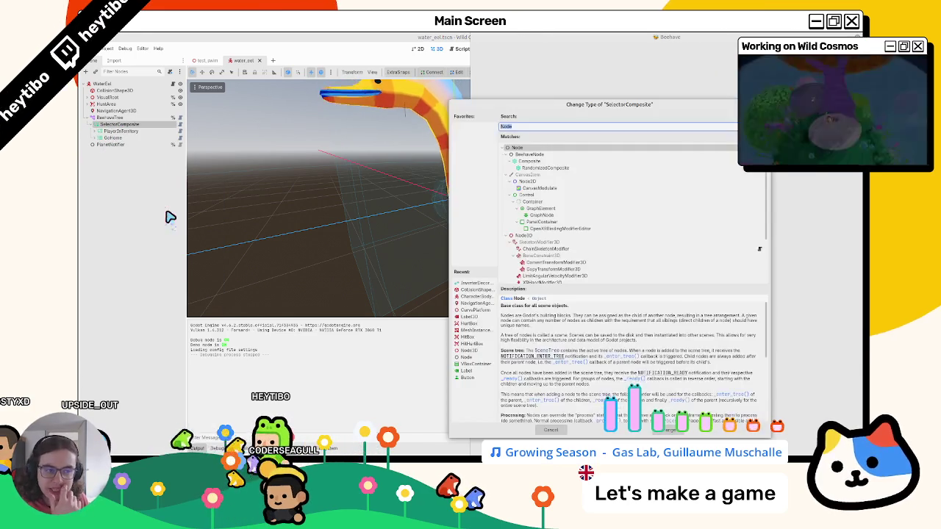
{"action": "type", "text": "selector"}
{"action": "key", "text": "Down"}
{"action": "key", "text": "Down"}
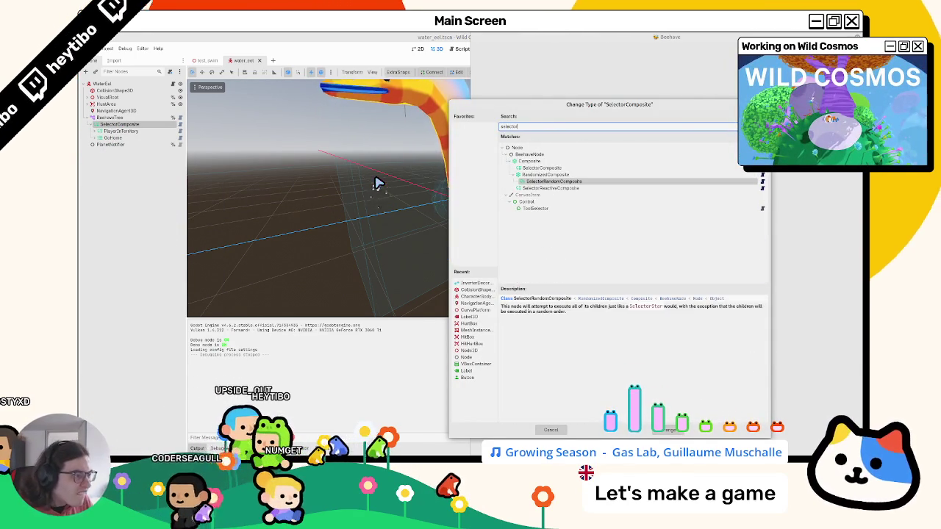
{"action": "key", "text": "Return"}
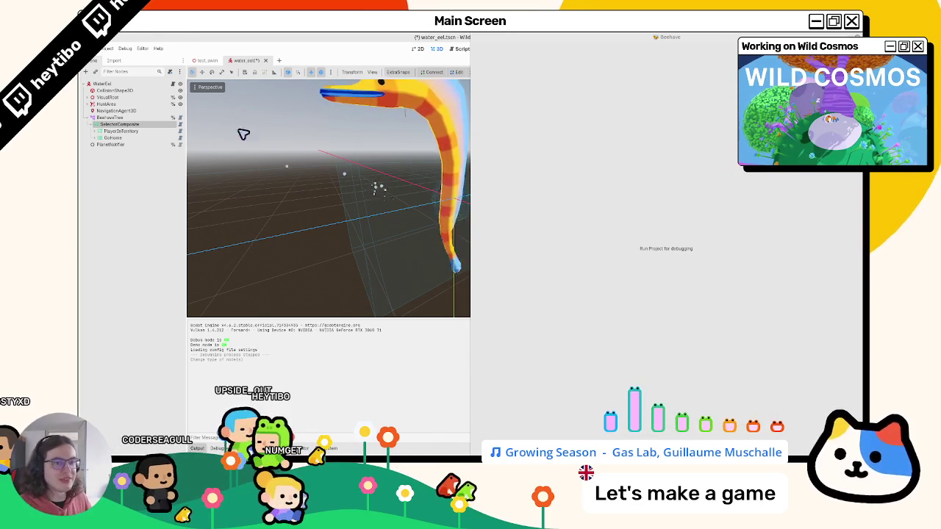
{"action": "left_click", "coordinate": [198, 61]}
{"action": "key", "text": "F6"}
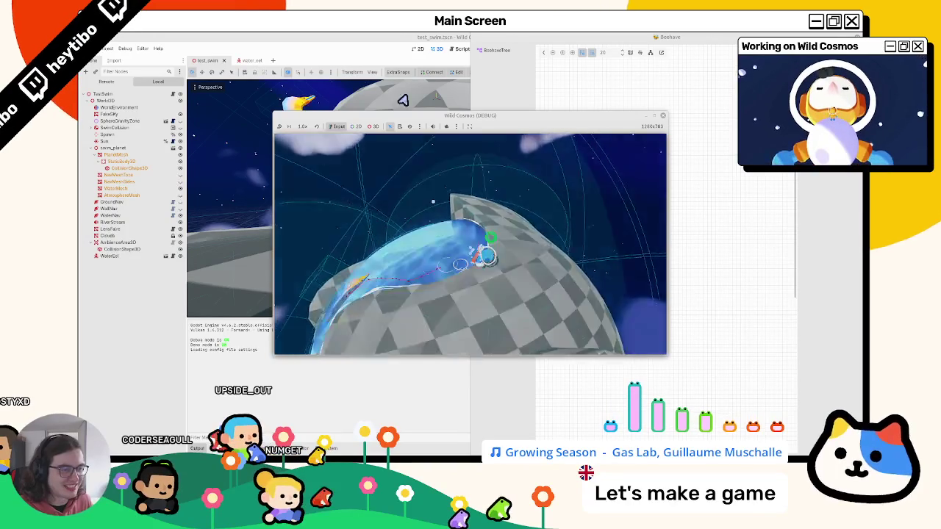
{"action": "key", "text": "F8"}
{"action": "left_click", "coordinate": [244, 60]}
{"action": "key", "text": "ctrl+z"}
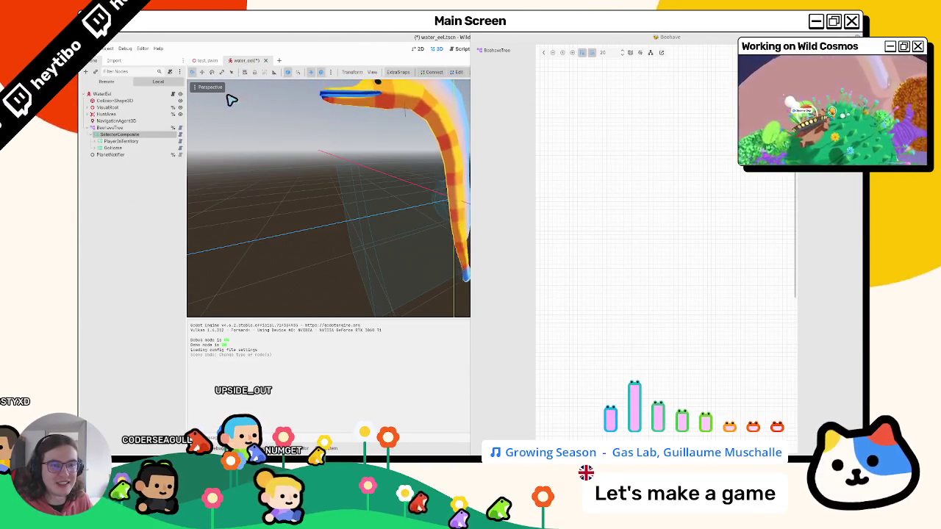
{"action": "key", "text": "ctrl+shift+z"}
{"action": "key", "text": "ctrl+z"}
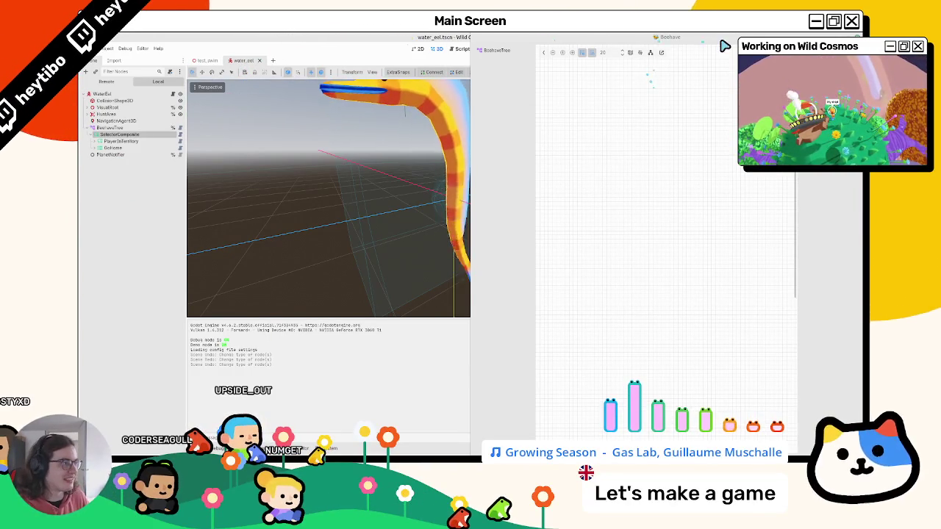
Float the Beehave debugger and expand the PlayerInTerritory, GoHome and EatPlayer branches
{"action": "left_click_drag", "start_coordinate": [650, 37], "coordinate": [704, 194]}
{"action": "left_click", "coordinate": [95, 141]}
{"action": "left_click", "coordinate": [95, 177]}
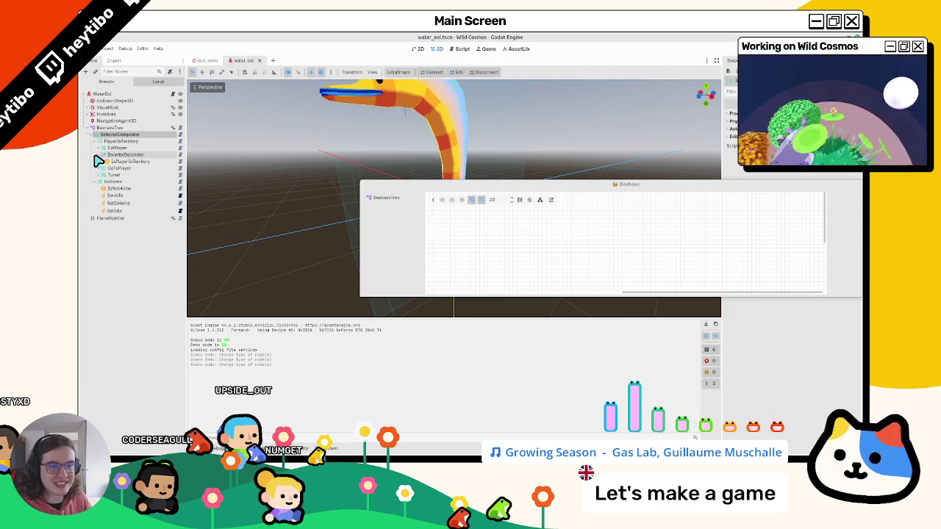
{"action": "left_click", "coordinate": [102, 148]}
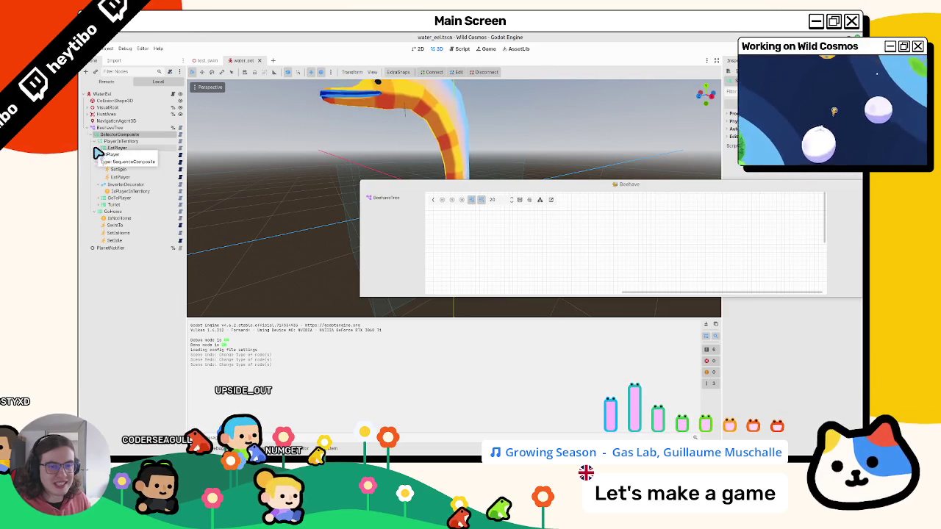
{"action": "left_click_drag", "start_coordinate": [90, 183], "coordinate": [94, 149]}
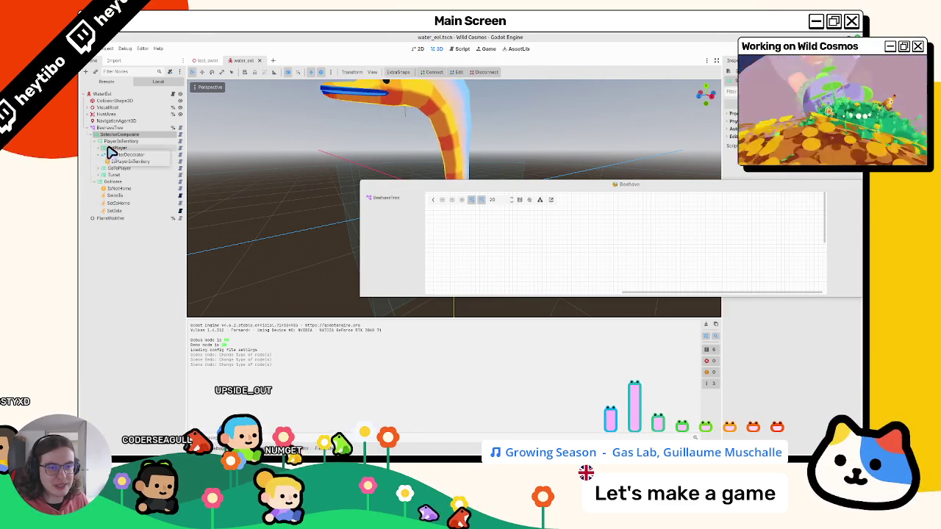
Delete and restore EatPlayer, then drag it directly under SelectorComposite
{"action": "key", "text": "Delete"}
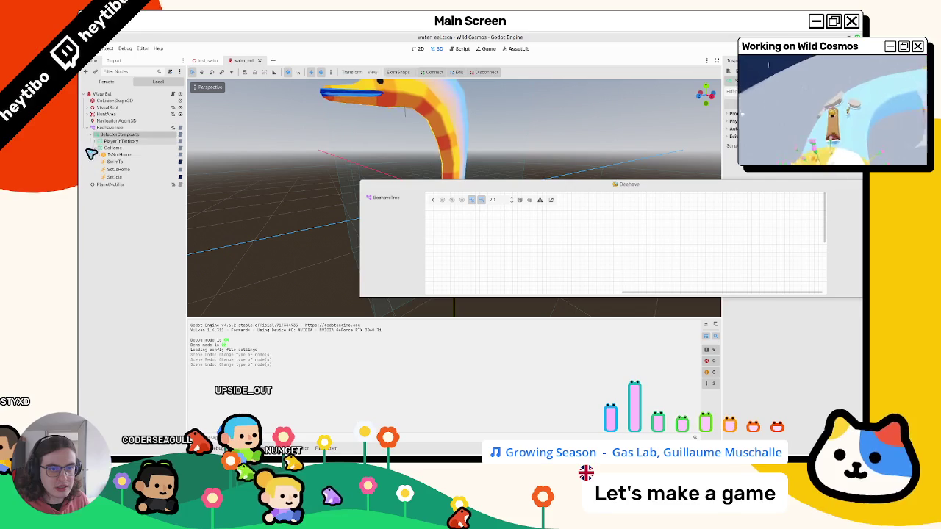
{"action": "left_click", "coordinate": [88, 156]}
{"action": "key", "text": "ctrl+z"}
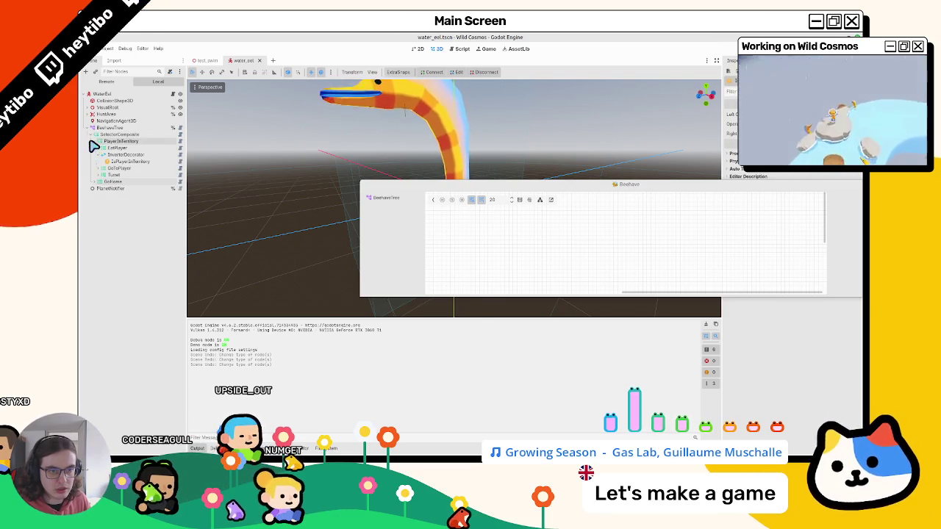
{"action": "key", "text": "ctrl+z"}
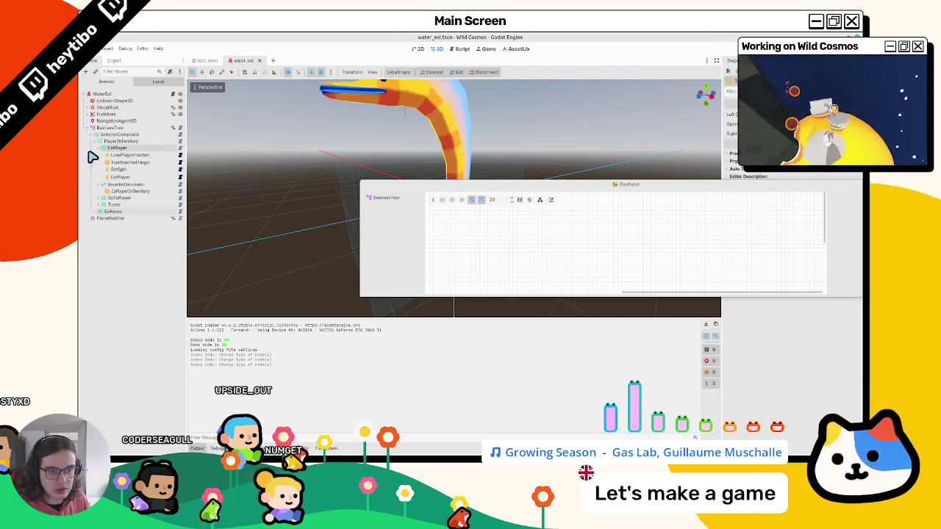
{"action": "left_click", "coordinate": [99, 141]}
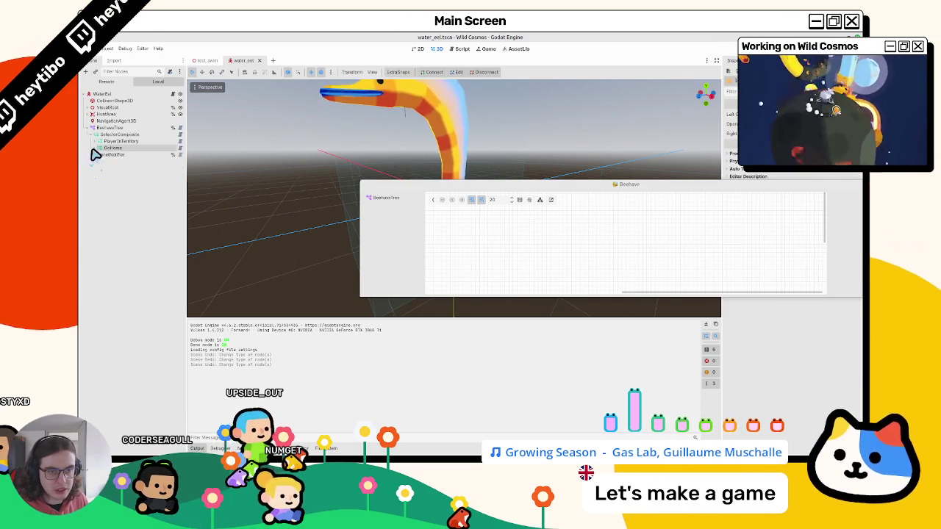
{"action": "key", "text": "ctrl+z"}
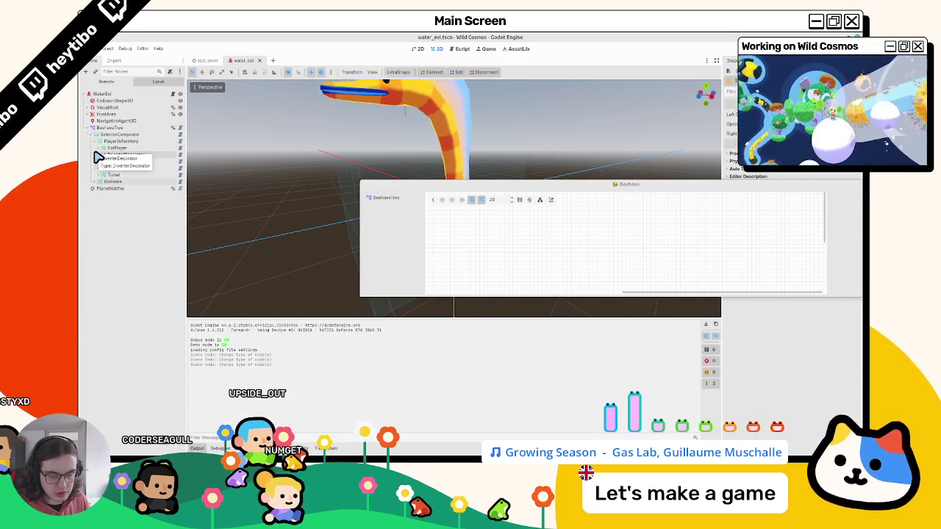
{"action": "left_click", "coordinate": [100, 161]}
{"action": "left_click", "coordinate": [98, 141]}
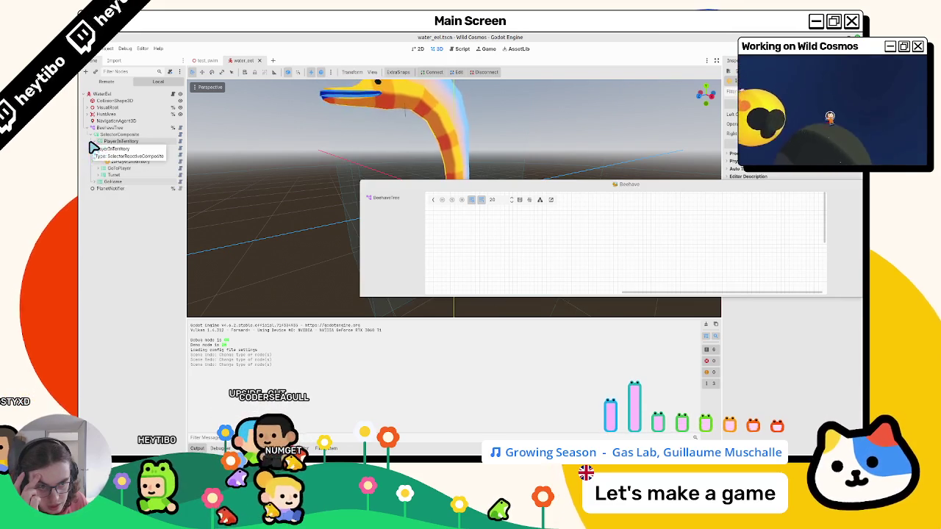
{"action": "key", "text": "ctrl+z"}
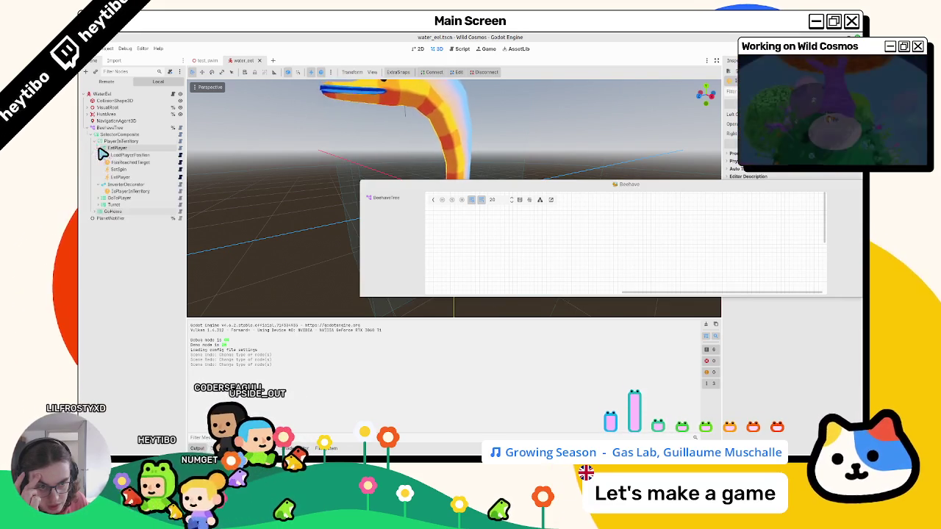
{"action": "left_click_drag", "start_coordinate": [122, 142], "coordinate": [96, 155]}
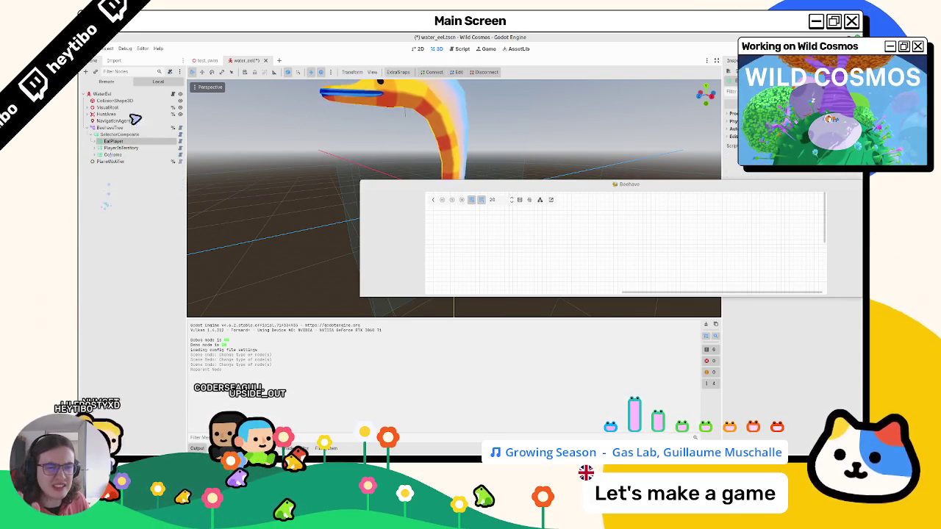
{"action": "left_click", "coordinate": [206, 60]}
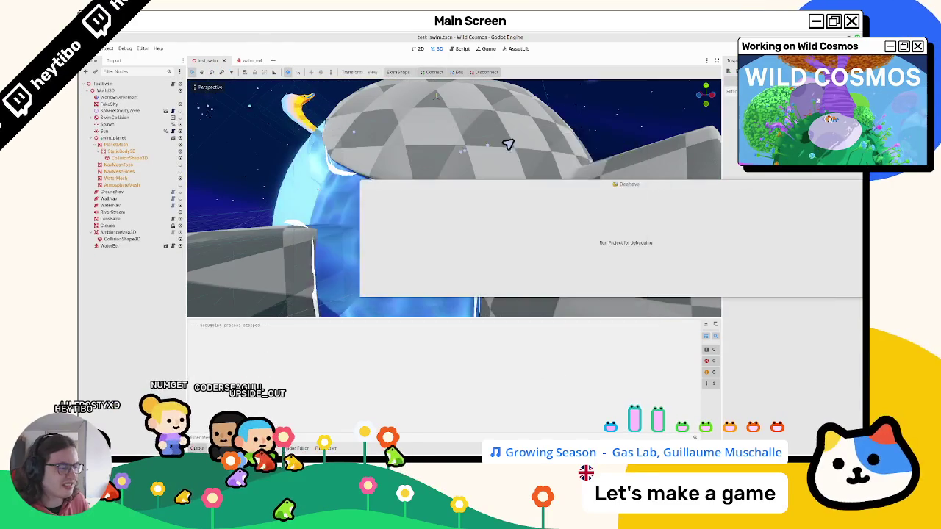
Run test_swim with the live BeehaveTree graph, then pause, close the game and return to water_eel
{"action": "key", "text": "F6"}
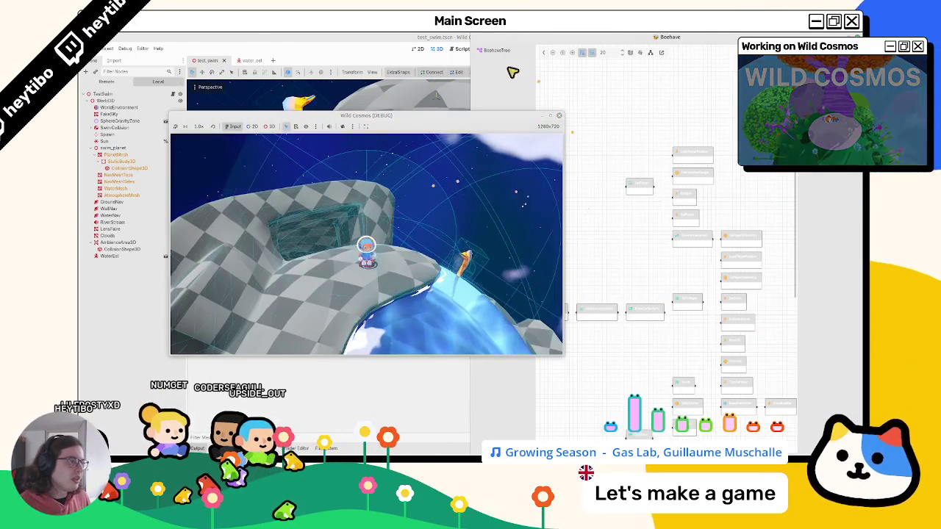
{"action": "left_click", "coordinate": [507, 50]}
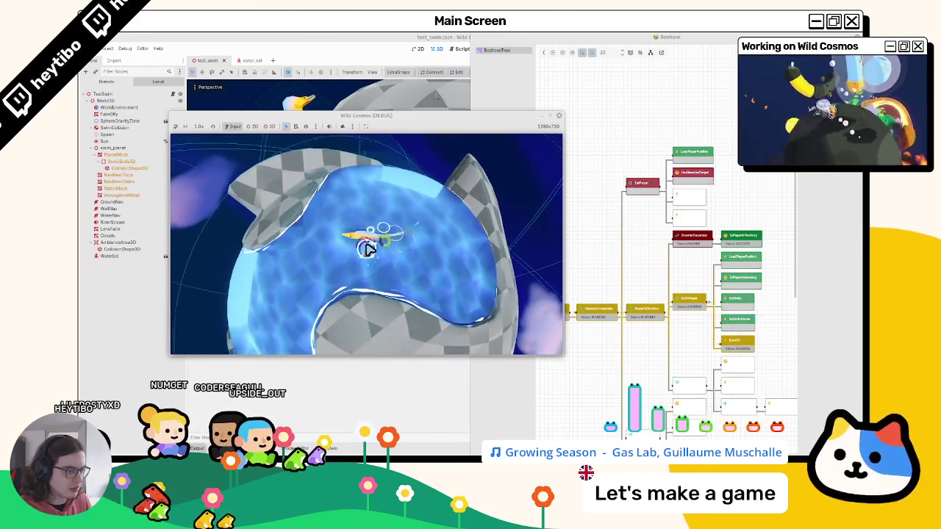
{"action": "key", "text": "Escape"}
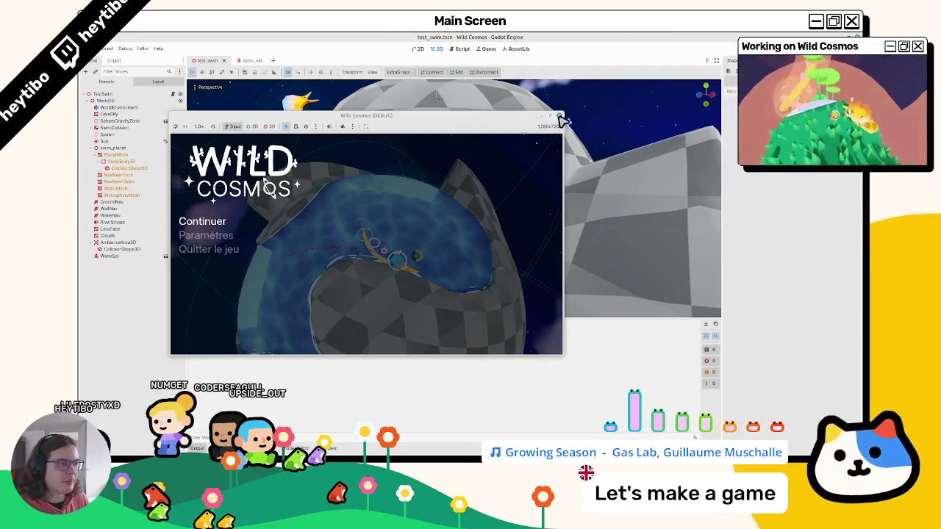
{"action": "left_click", "coordinate": [559, 116]}
{"action": "left_click", "coordinate": [245, 60]}
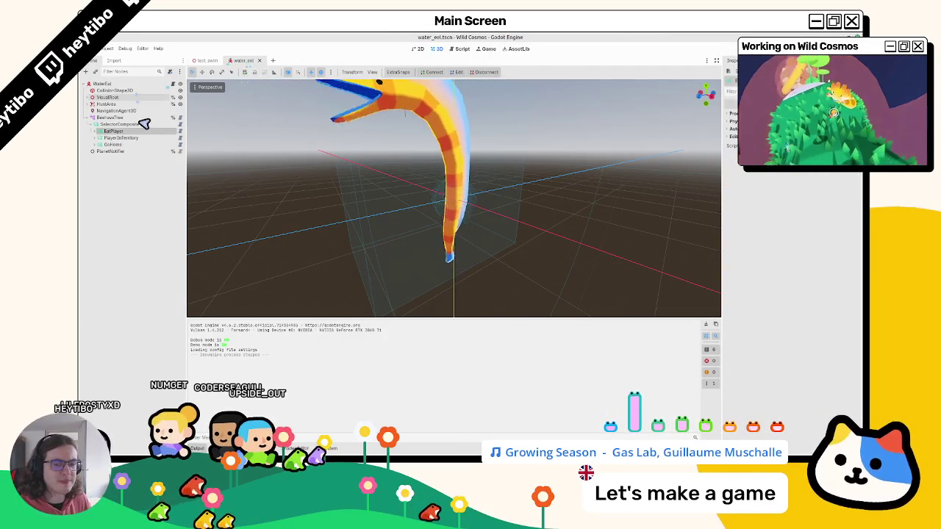
Undo the EatPlayer reparent and move InverterDecorator above EatPlayer, with Turret collapsed and GoHome expanded
{"action": "key", "text": "ctrl+z"}
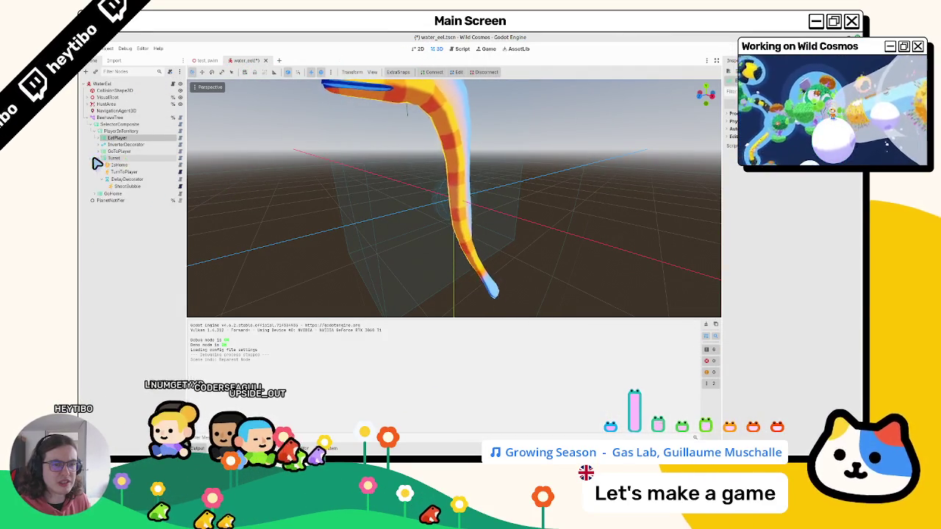
{"action": "left_click", "coordinate": [97, 158]}
{"action": "left_click_drag", "start_coordinate": [109, 145], "coordinate": [110, 138]}
{"action": "left_click", "coordinate": [92, 165]}
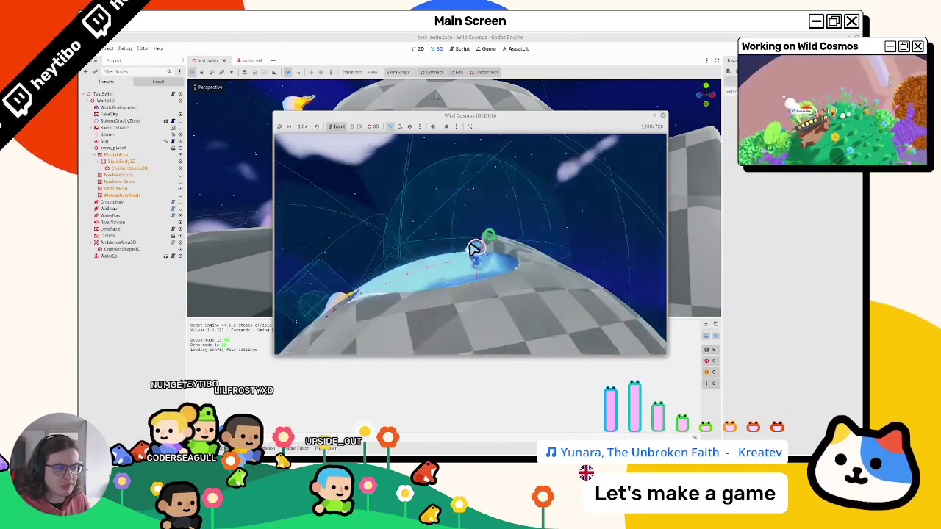
Pause the running swim level and move the game window up and left
{"action": "key", "text": "Escape"}
{"action": "left_click_drag", "start_coordinate": [412, 121], "coordinate": [266, 79]}
{"action": "right_click", "coordinate": [271, 80]}
{"action": "left_click", "coordinate": [323, 141]}
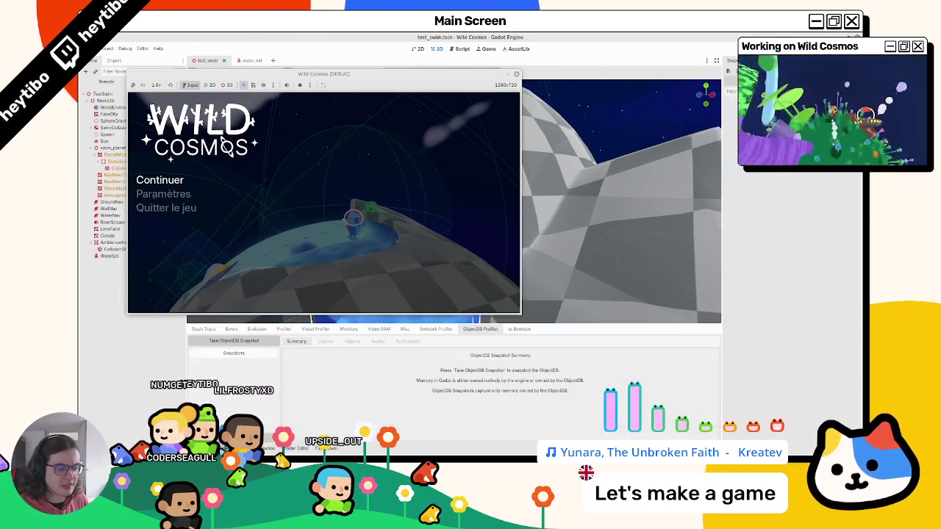
Watch the eel's live tree in the Beehave debugger, then return to the water_eel scene
{"action": "left_click", "coordinate": [521, 329]}
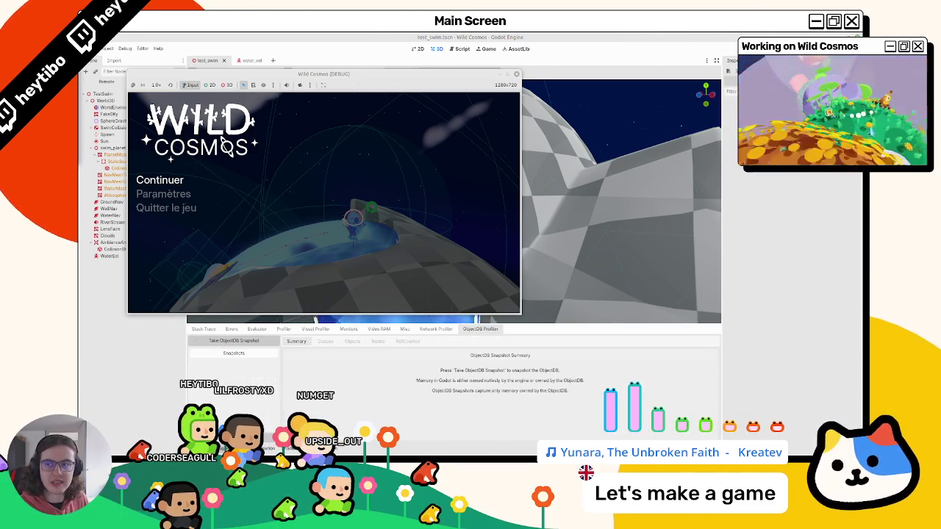
{"action": "key", "text": "Escape"}
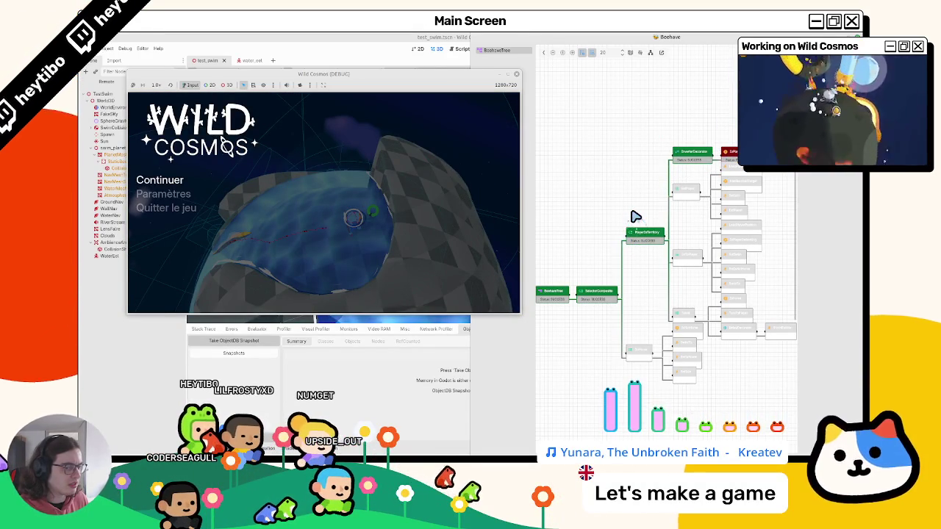
{"action": "left_click", "coordinate": [358, 67]}
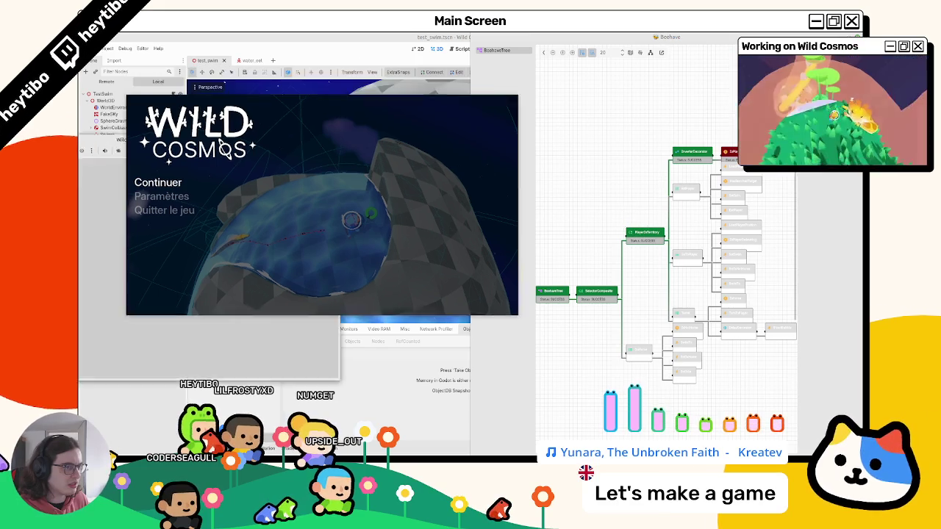
{"action": "left_click", "coordinate": [253, 62]}
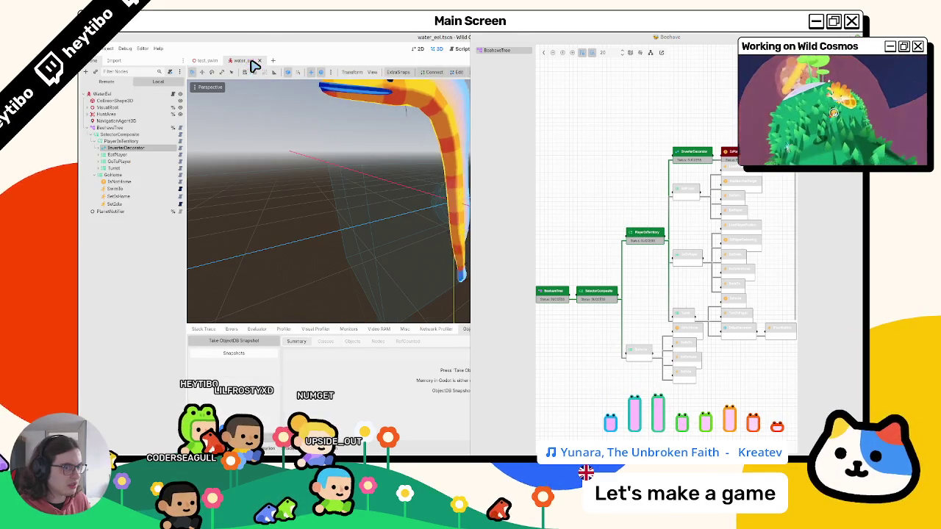
Restore the editor to full width and re-dock the Beehave window into the bottom panel, showing its tab
{"action": "left_click", "coordinate": [728, 44]}
{"action": "left_click", "coordinate": [724, 43]}
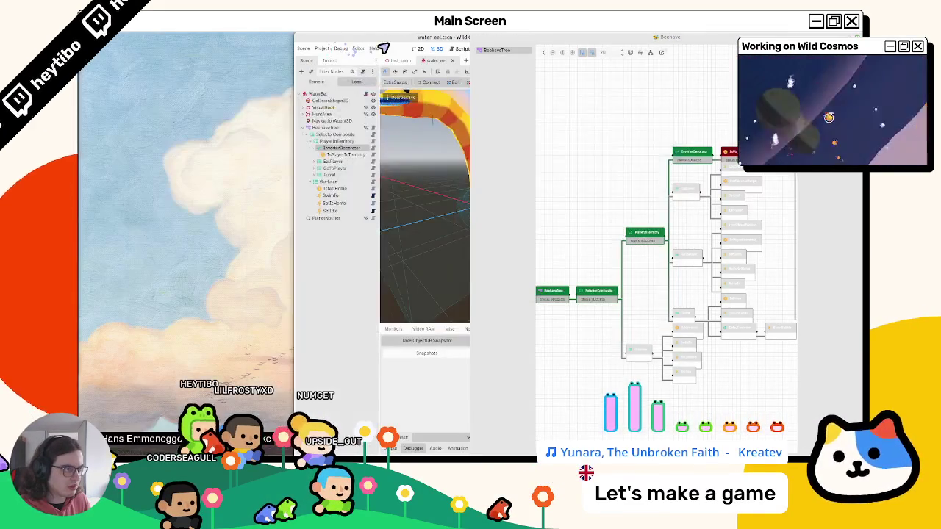
{"action": "double_click", "coordinate": [395, 46]}
{"action": "mouse_move", "coordinate": [652, 37]}
{"action": "left_mouse_down"}
{"action": "mouse_move", "coordinate": [588, 226]}
{"action": "mouse_move", "coordinate": [505, 330]}
{"action": "mouse_move", "coordinate": [584, 336]}
{"action": "left_mouse_up"}
{"action": "right_click", "coordinate": [584, 336]}
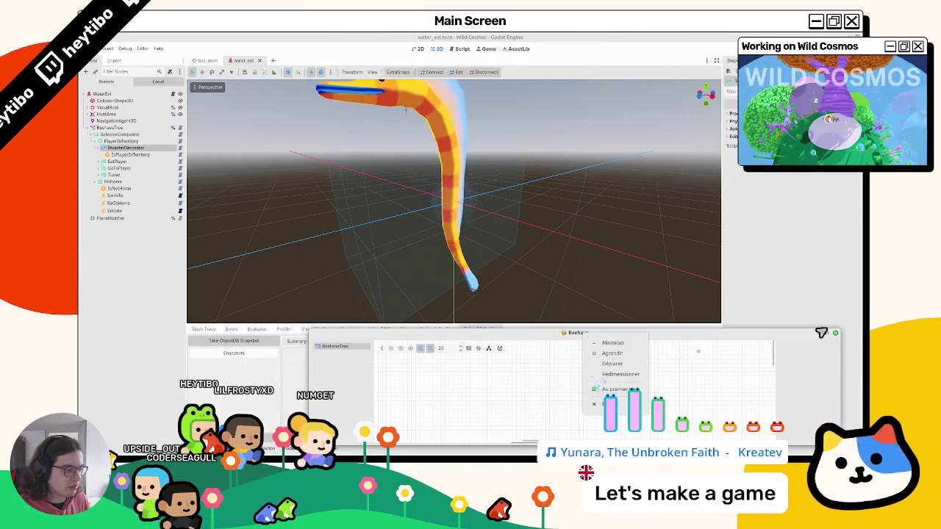
{"action": "left_click", "coordinate": [435, 344]}
{"action": "left_click", "coordinate": [498, 350]}
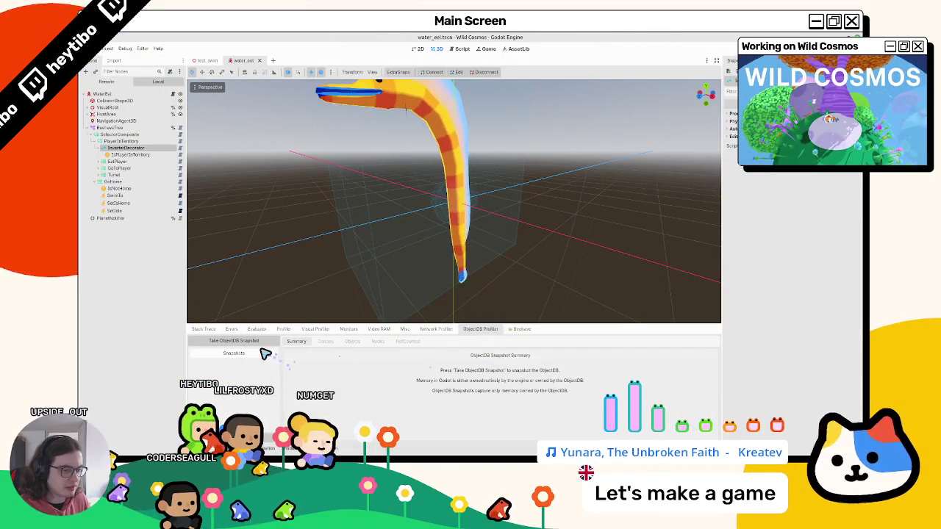
{"action": "left_click", "coordinate": [520, 329]}
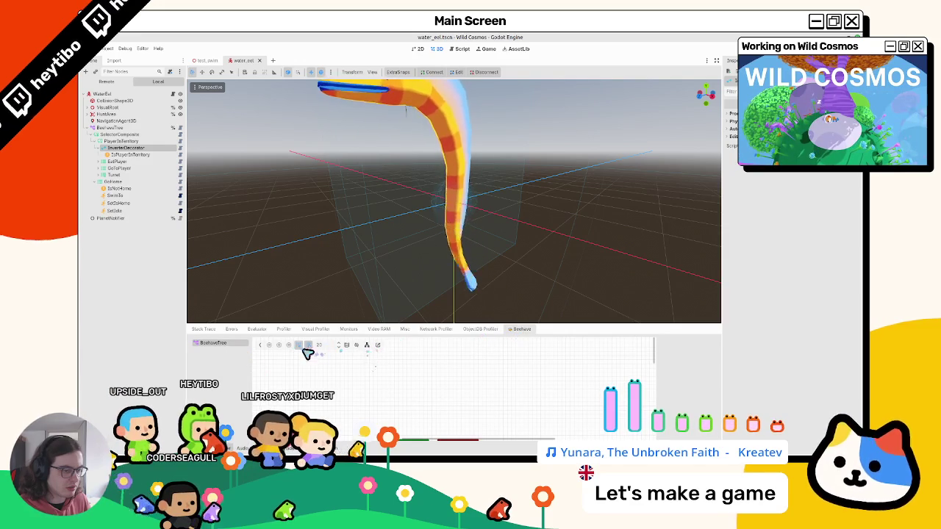